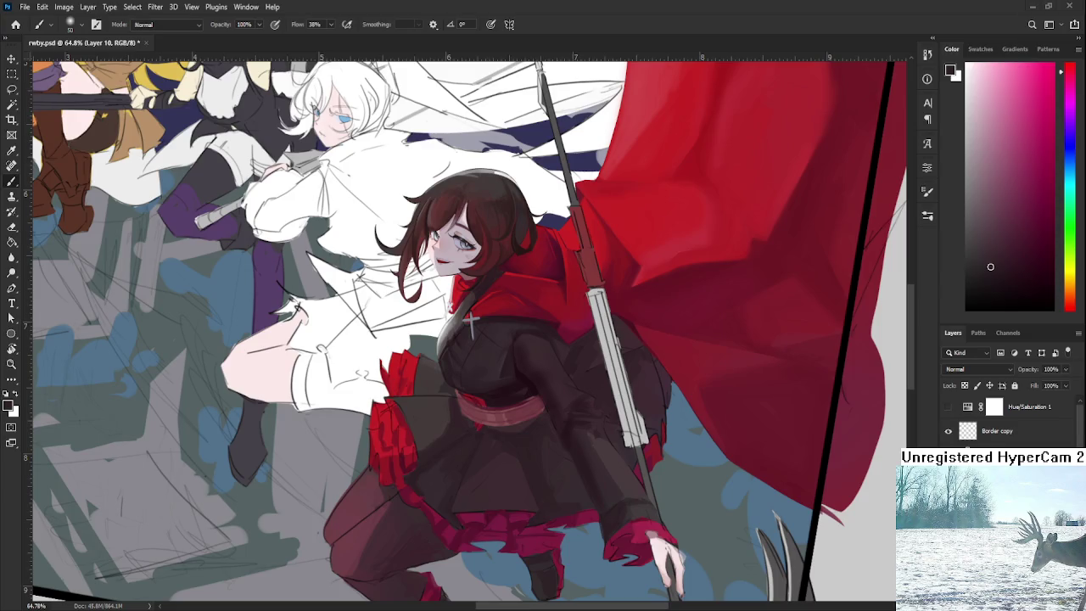
# Zoom in on the torso and paint the dark sleeve further up toward the chest.
pyautogui.scroll(5, 618, 404)
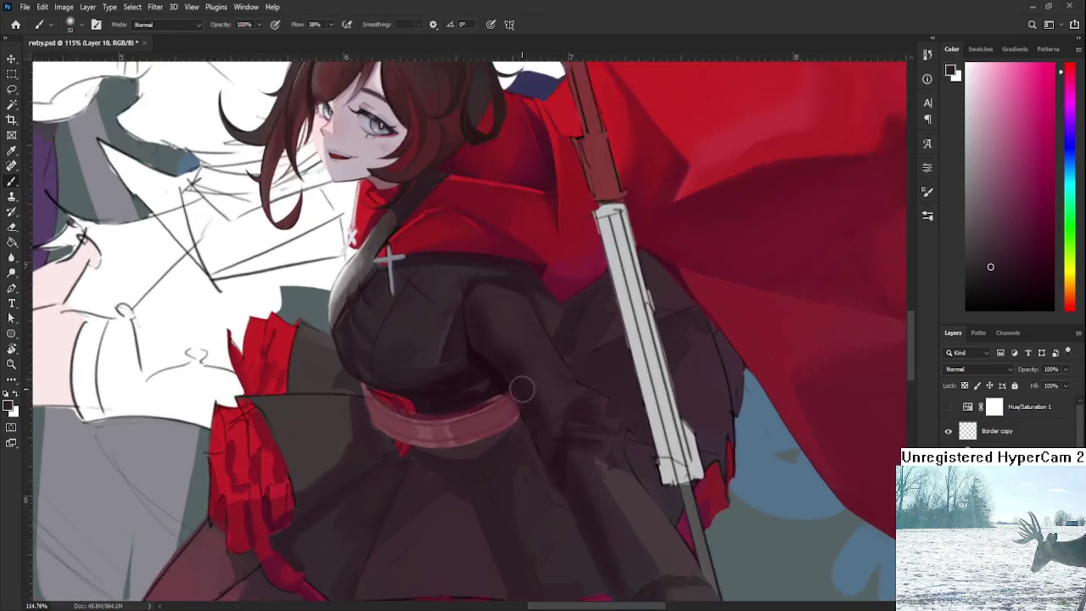
pyautogui.press('r')
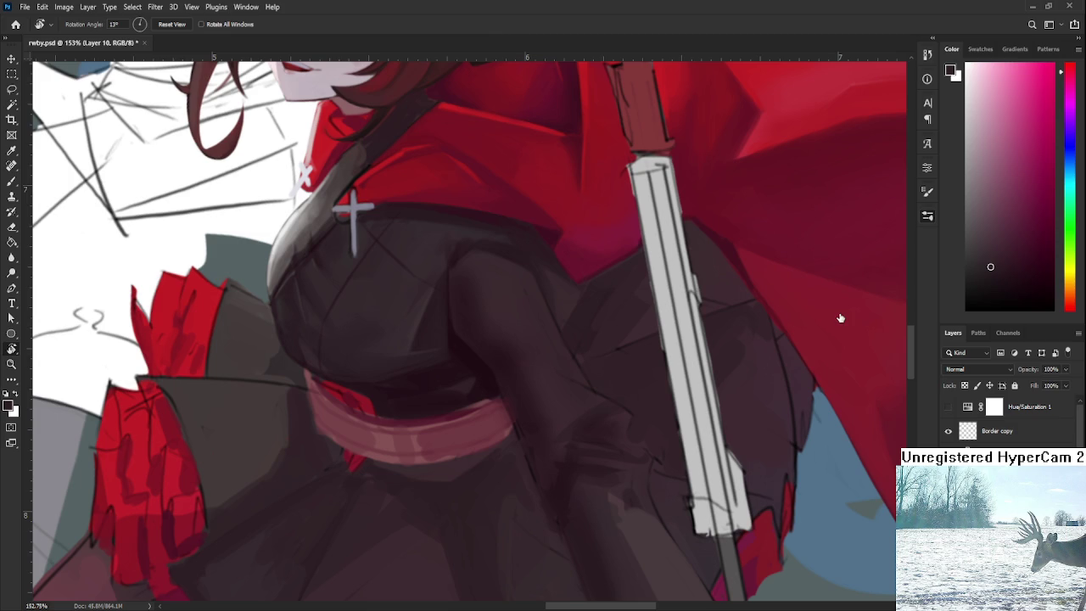
pyautogui.press('b')
pyautogui.scroll(1, 509, 283)
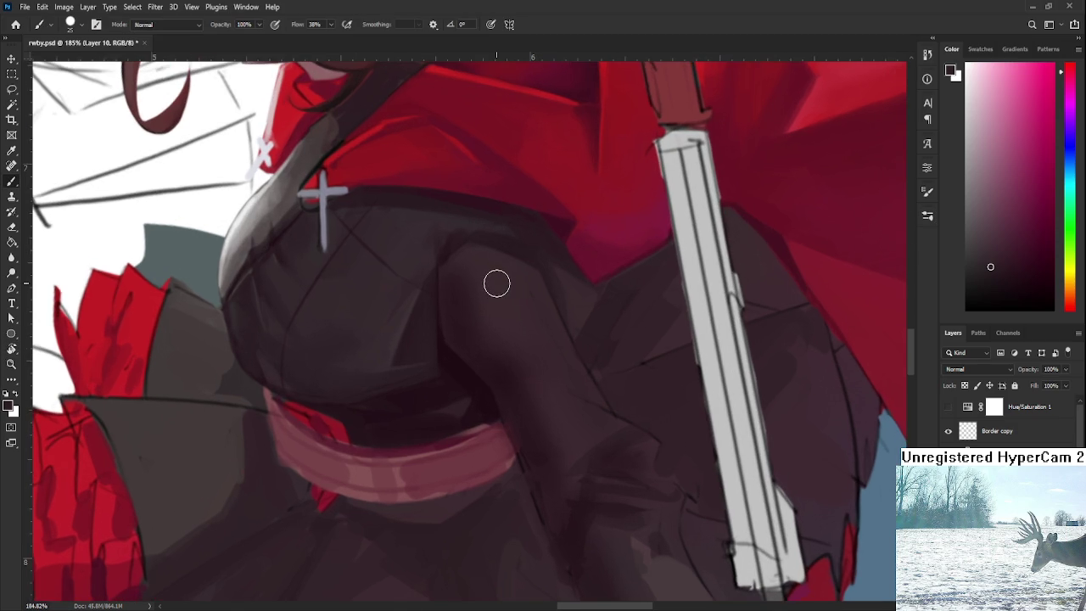
pyautogui.keyDown('alt'); pyautogui.click(466, 335); pyautogui.keyUp('alt')
pyautogui.keyDown('alt'); pyautogui.click(463, 325); pyautogui.keyUp('alt')
pyautogui.keyDown('alt'); pyautogui.click(480, 268); pyautogui.keyUp('alt')
pyautogui.moveTo(477, 281); pyautogui.dragTo(466, 269)
# Sample varied dark tones and shade the lower arm where it crosses the bodice.
pyautogui.keyDown('alt'); pyautogui.click(477, 282); pyautogui.keyUp('alt')
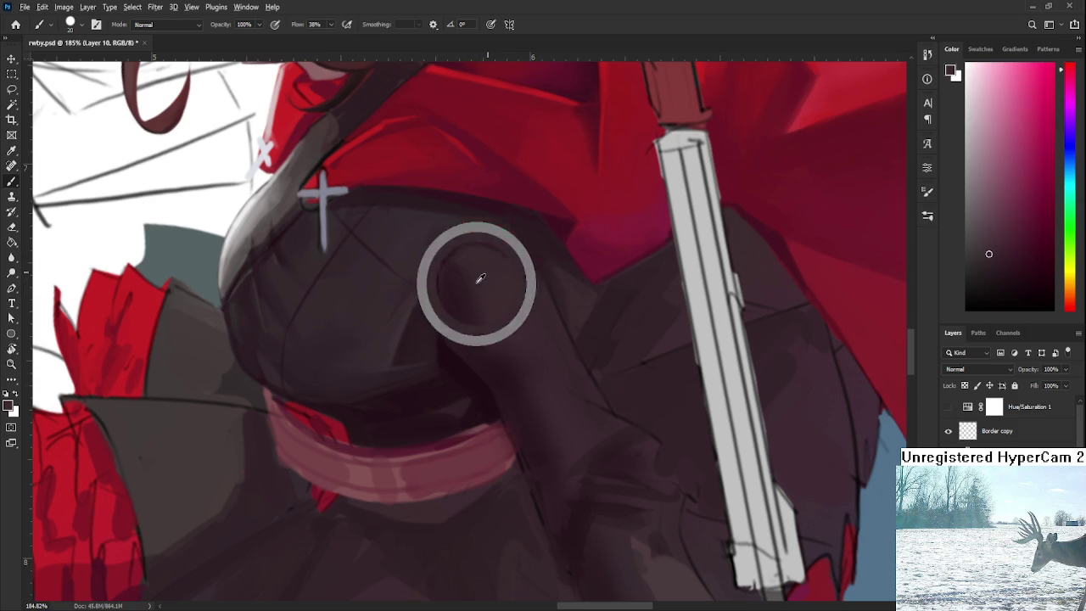
pyautogui.keyDown('alt'); pyautogui.click(509, 322); pyautogui.keyUp('alt')
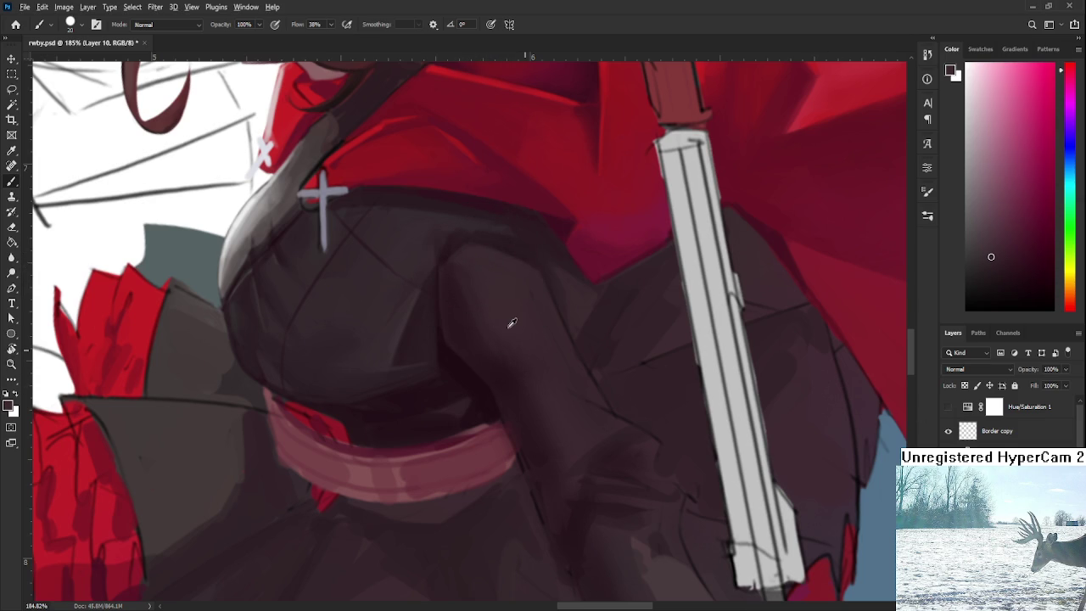
pyautogui.keyDown('alt'); pyautogui.click(492, 333); pyautogui.keyUp('alt')
pyautogui.keyDown('alt'); pyautogui.click(511, 341); pyautogui.keyUp('alt')
pyautogui.keyDown('alt'); pyautogui.click(521, 351); pyautogui.keyUp('alt')
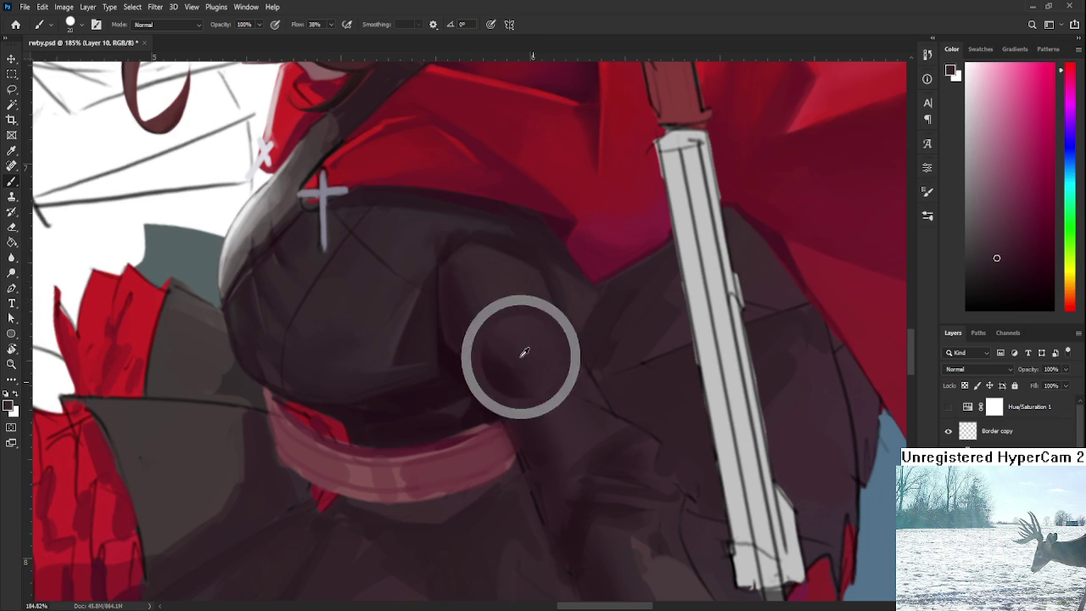
pyautogui.moveTo(534, 389); pyautogui.dragTo(516, 339)
pyautogui.keyDown('alt'); pyautogui.click(515, 339); pyautogui.keyUp('alt')
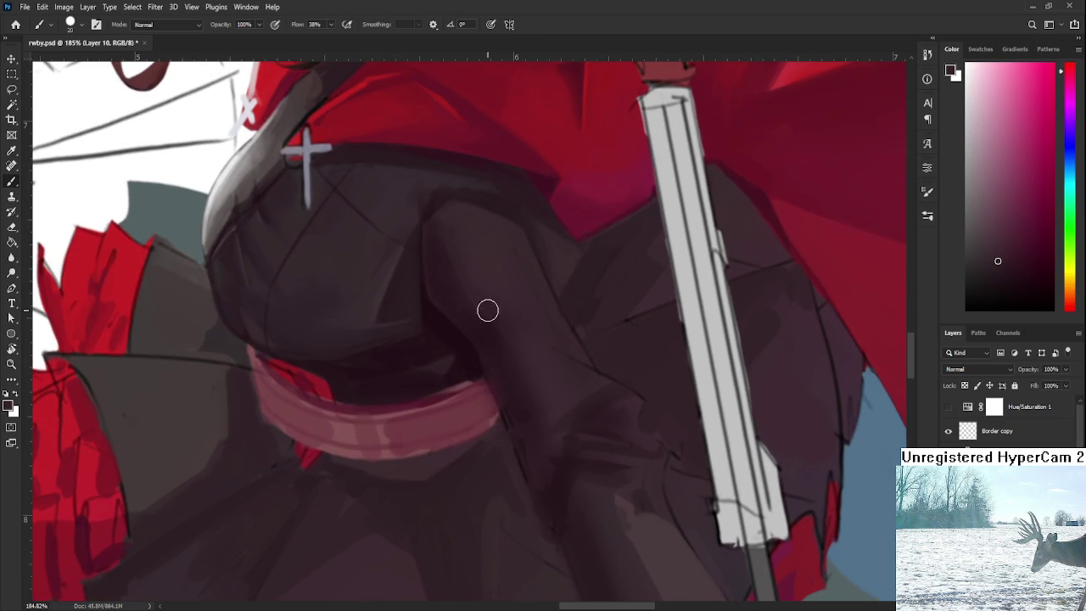
pyautogui.keyDown('alt'); pyautogui.click(518, 328); pyautogui.keyUp('alt')
pyautogui.keyDown('alt'); pyautogui.click(527, 351); pyautogui.keyUp('alt')
pyautogui.keyDown('alt'); pyautogui.click(547, 409); pyautogui.keyUp('alt')
# Sample dark sleeve tones and resize the brush to 15 px.
pyautogui.keyDown('alt'); pyautogui.click(511, 403); pyautogui.keyUp('alt')
pyautogui.press('[')
pyautogui.press('[')
pyautogui.keyDown('alt'); pyautogui.click(489, 353); pyautogui.keyUp('alt')
pyautogui.keyDown('alt'); pyautogui.click(520, 408); pyautogui.keyUp('alt')
pyautogui.keyDown('alt'); pyautogui.click(492, 312); pyautogui.keyUp('alt')
pyautogui.moveTo(495, 302); pyautogui.dragTo(496, 314)
pyautogui.press(']')
# Bring the skirt into view and shade the sleeve where it passes the red sash.
pyautogui.scroll(-2, 619, 307)
pyautogui.scroll(-1, 543, 318)
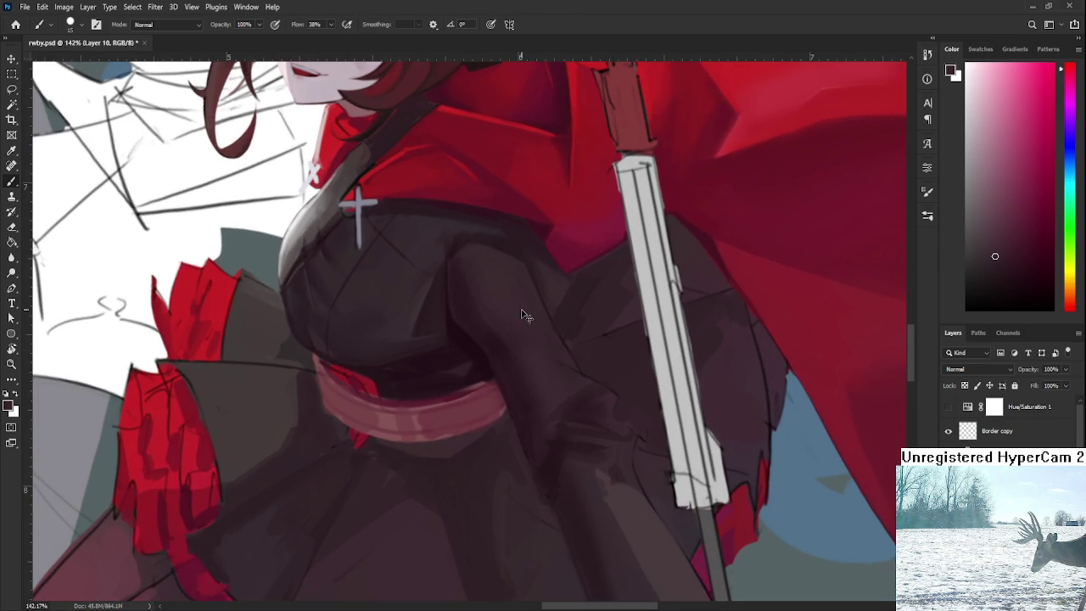
pyautogui.moveTo(541, 363); pyautogui.dragTo(576, 346)
pyautogui.press('r')
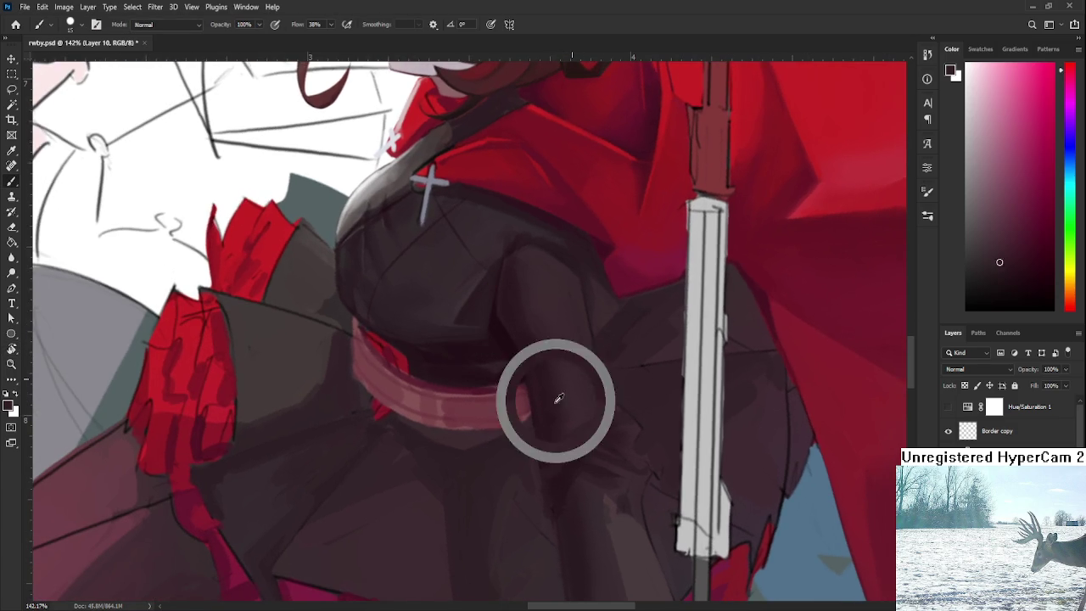
pyautogui.moveTo(548, 473); pyautogui.dragTo(548, 390)
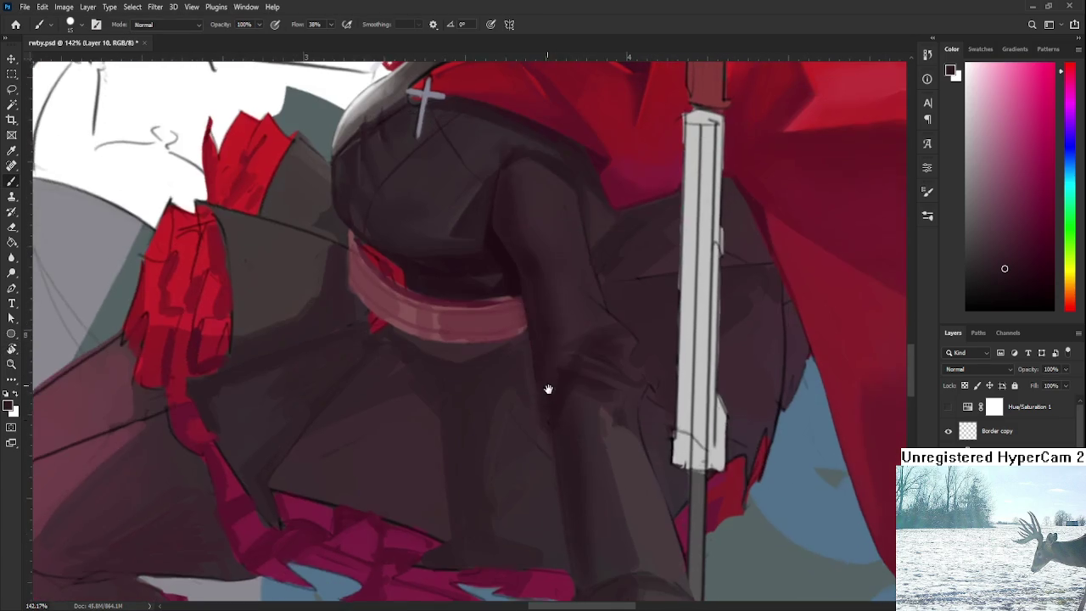
pyautogui.keyDown('alt'); pyautogui.click(558, 381); pyautogui.keyUp('alt')
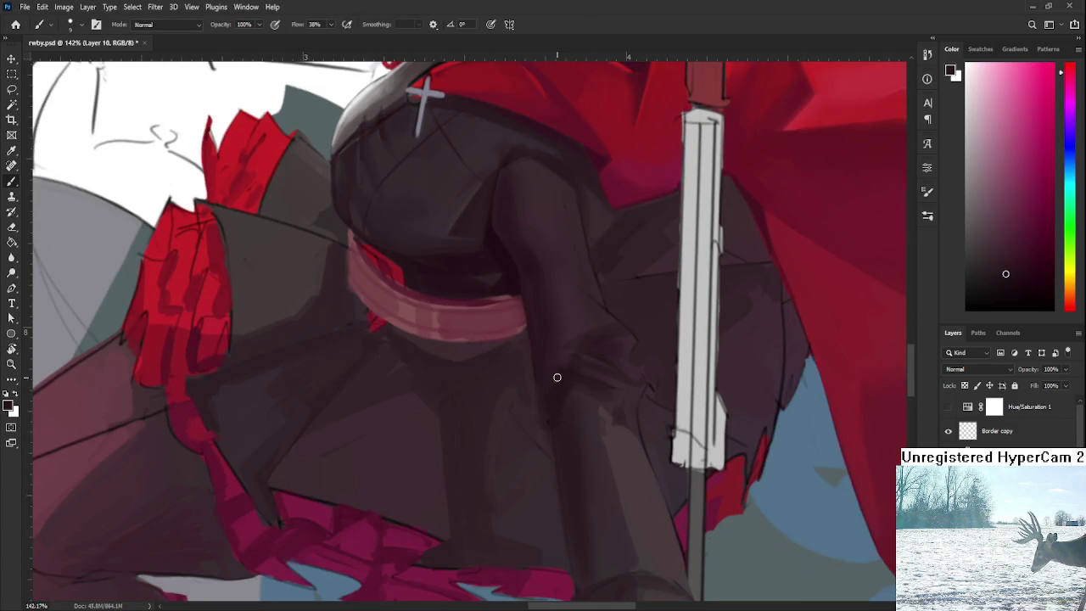
pyautogui.keyDown('alt'); pyautogui.click(534, 416); pyautogui.keyUp('alt')
pyautogui.keyDown('alt'); pyautogui.click(553, 400); pyautogui.keyUp('alt')
pyautogui.keyDown('alt'); pyautogui.click(532, 404); pyautogui.keyUp('alt')
# Continue shading the sleeve's lower length over the skirt with lighter and darker tones.
pyautogui.keyDown('alt'); pyautogui.click(553, 403); pyautogui.keyUp('alt')
pyautogui.keyDown('alt'); pyautogui.click(558, 426); pyautogui.keyUp('alt')
pyautogui.keyDown('alt'); pyautogui.click(550, 406); pyautogui.keyUp('alt')
pyautogui.keyDown('alt'); pyautogui.click(565, 463); pyautogui.keyUp('alt')
pyautogui.keyDown('alt'); pyautogui.click(560, 401); pyautogui.keyUp('alt')
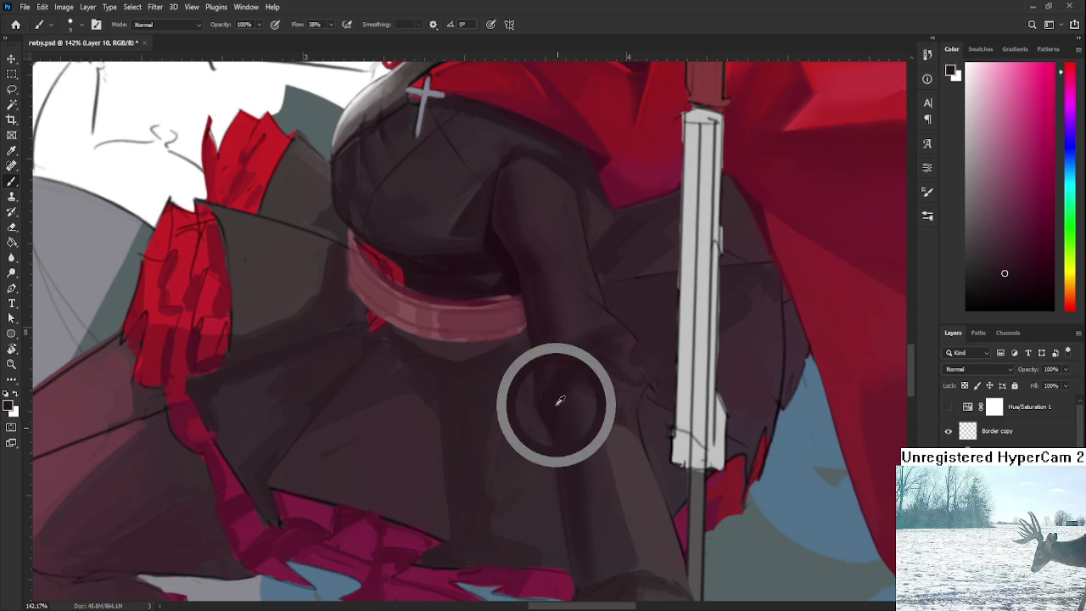
pyautogui.keyDown('alt'); pyautogui.click(533, 397); pyautogui.keyUp('alt')
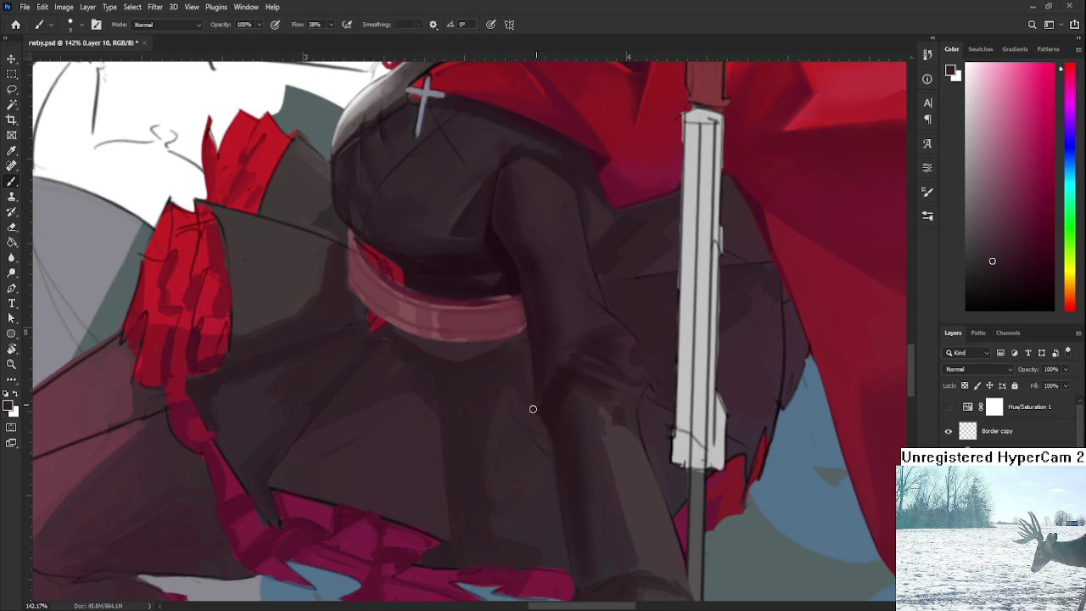
pyautogui.keyDown('alt'); pyautogui.click(538, 358); pyautogui.keyUp('alt')
pyautogui.scroll(-5, 560, 361)
pyautogui.scroll(2, 560, 361)
pyautogui.scroll(2, 560, 361)
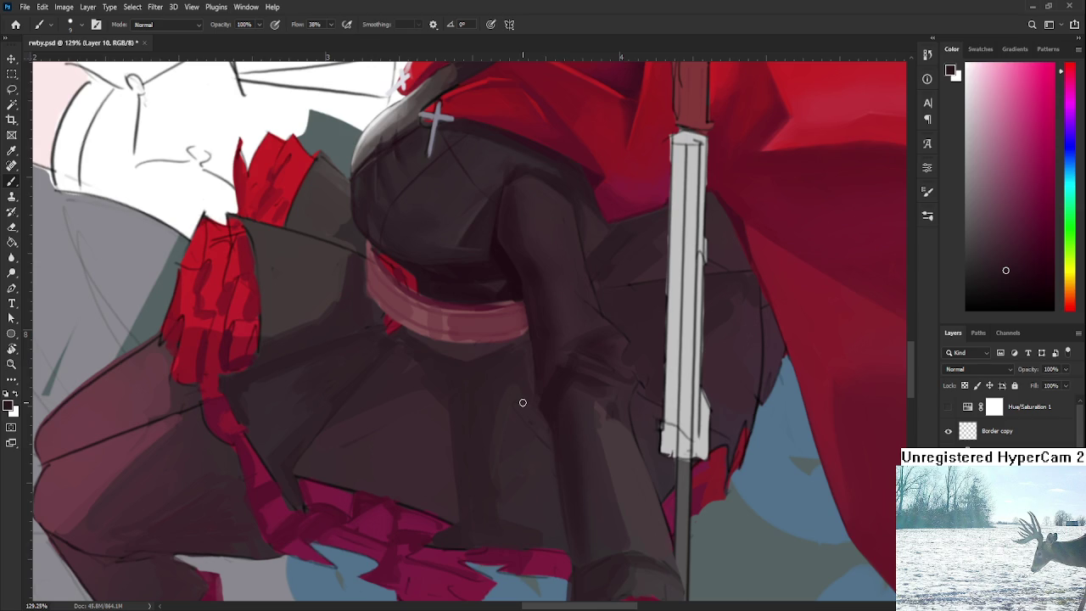
pyautogui.keyDown('alt'); pyautogui.click(548, 371); pyautogui.keyUp('alt')
# Dab lighter fold highlight tones onto the sleeve just below the red sash.
pyautogui.keyDown('alt'); pyautogui.click(562, 367); pyautogui.keyUp('alt')
pyautogui.keyDown('alt'); pyautogui.click(565, 339); pyautogui.keyUp('alt')
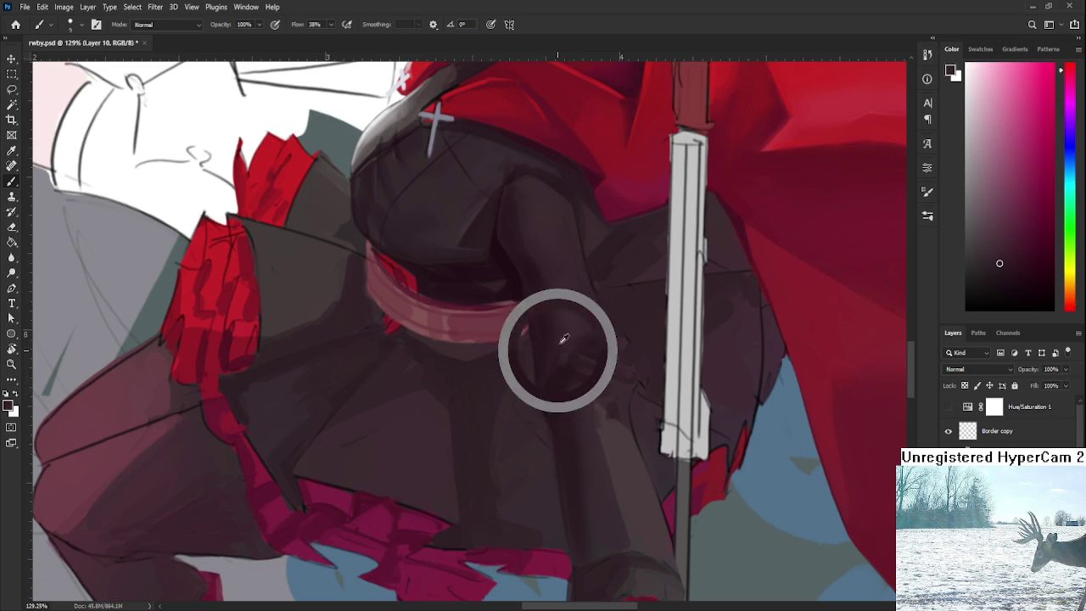
pyautogui.keyDown('alt'); pyautogui.click(568, 337); pyautogui.keyUp('alt')
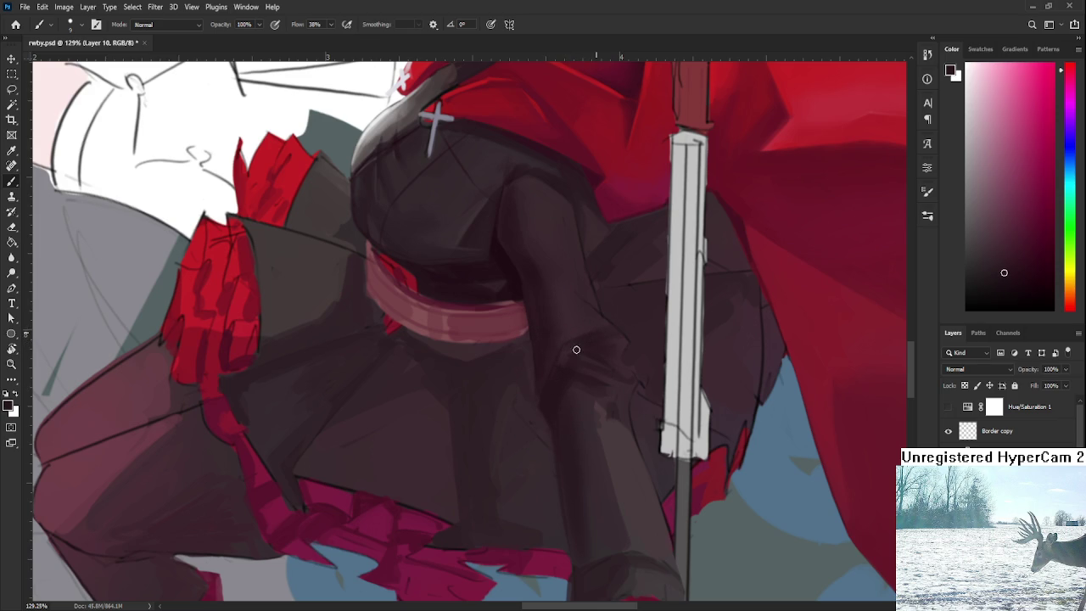
pyautogui.keyDown('alt'); pyautogui.click(597, 336); pyautogui.keyUp('alt')
pyautogui.keyDown('alt'); pyautogui.click(565, 351); pyautogui.keyUp('alt')
pyautogui.keyDown('alt'); pyautogui.click(566, 352); pyautogui.keyUp('alt')
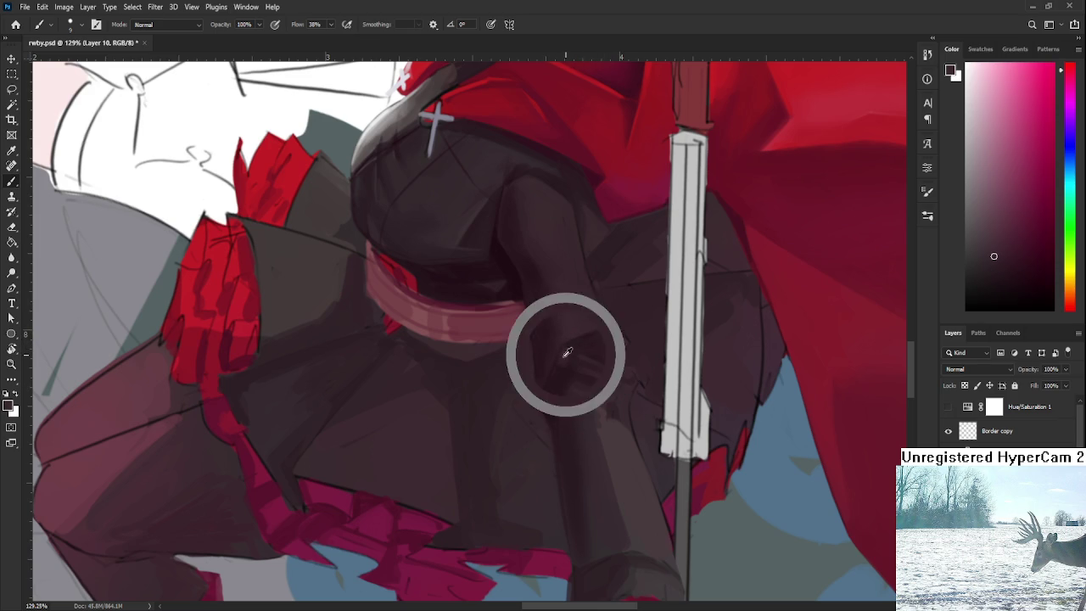
# Add darker and mid-dark fold shading on the sleeve under the sash.
pyautogui.keyDown('alt'); pyautogui.click(553, 374); pyautogui.keyUp('alt')
pyautogui.keyDown('alt'); pyautogui.click(555, 374); pyautogui.keyUp('alt')
pyautogui.keyDown('alt'); pyautogui.click(576, 341); pyautogui.keyUp('alt')
pyautogui.keyDown('alt'); pyautogui.click(599, 318); pyautogui.keyUp('alt')
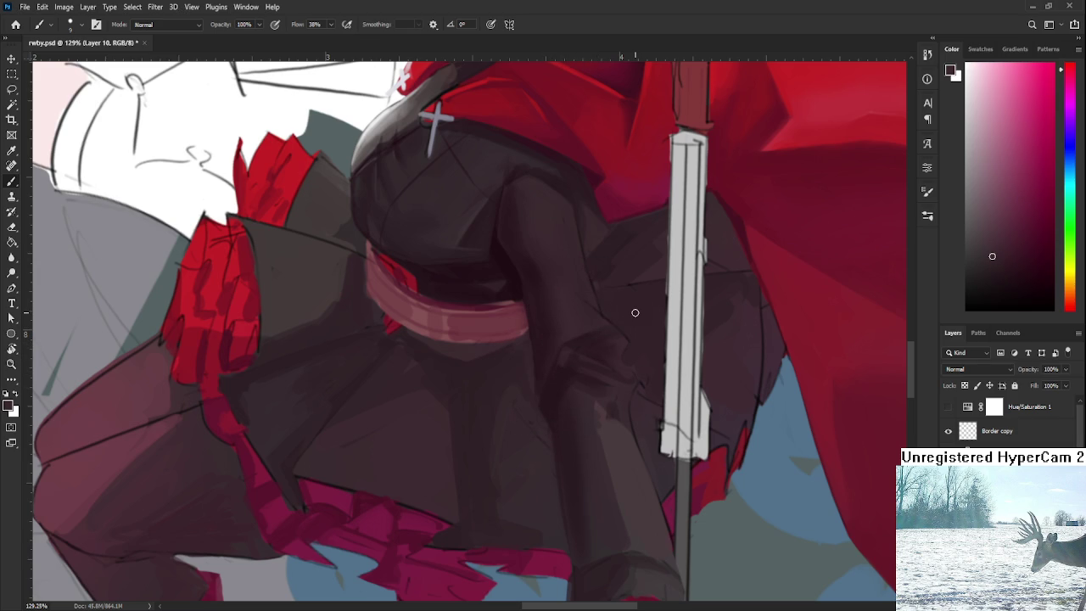
pyautogui.keyDown('alt'); pyautogui.click(563, 357); pyautogui.keyUp('alt')
pyautogui.moveTo(562, 357); pyautogui.dragTo(574, 365)
pyautogui.scroll(-3, 604, 367)
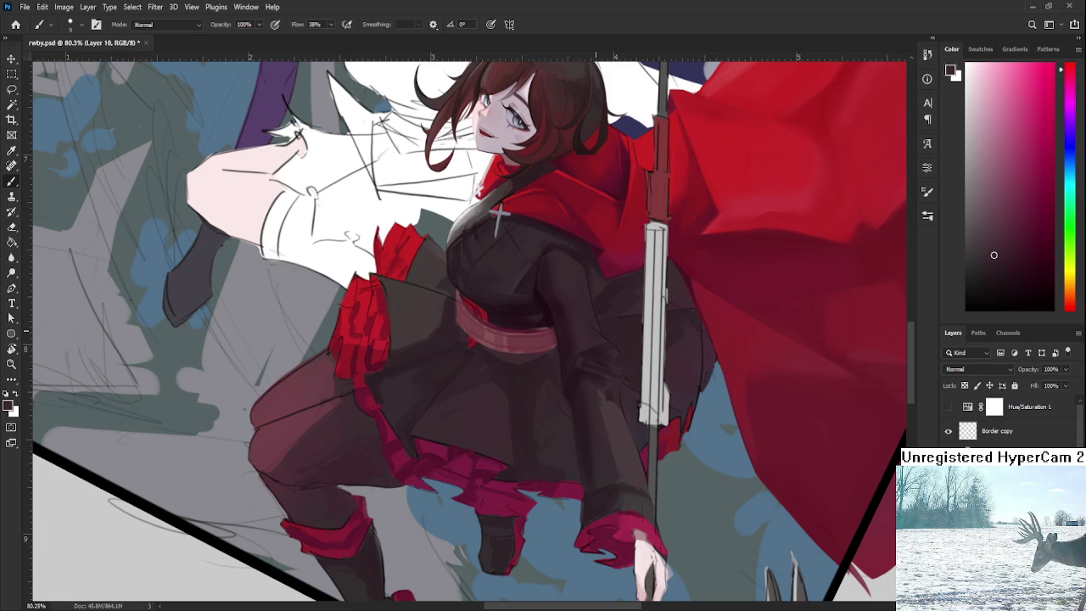
# Zoom in and paint dark fold shading on the lower sleeve near the sash and belt.
pyautogui.scroll(1, 594, 333)
pyautogui.scroll(1, 593, 333)
pyautogui.keyDown('alt'); pyautogui.click(577, 373); pyautogui.keyUp('alt')
pyautogui.moveTo(570, 374); pyautogui.dragTo(581, 379)
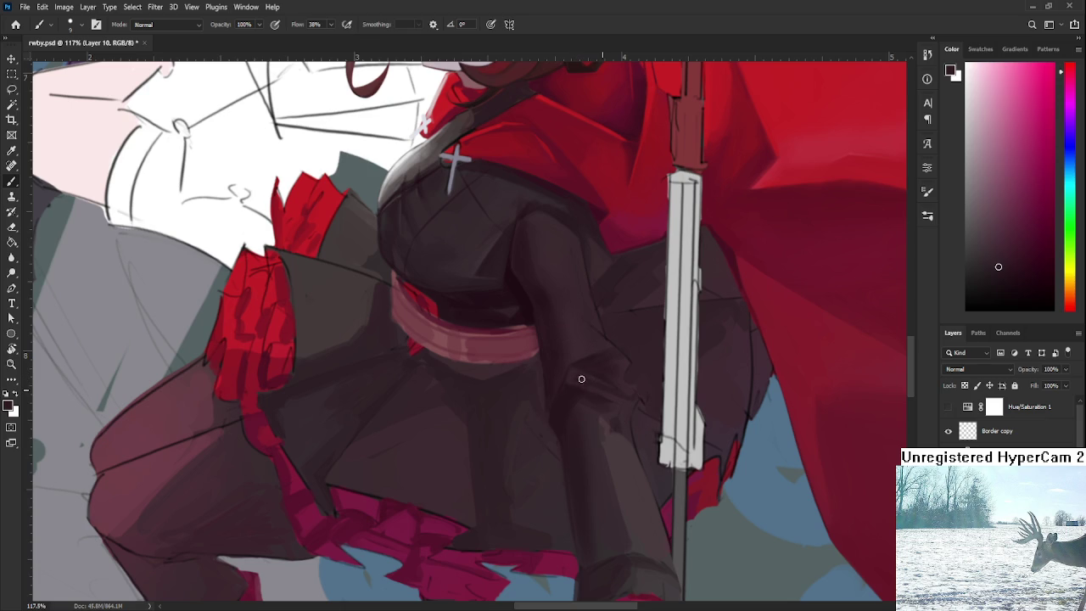
pyautogui.keyDown('alt'); pyautogui.click(573, 375); pyautogui.keyUp('alt')
pyautogui.keyDown('alt'); pyautogui.click(587, 380); pyautogui.keyUp('alt')
pyautogui.keyDown('alt'); pyautogui.click(569, 372); pyautogui.keyUp('alt')
pyautogui.keyDown('alt'); pyautogui.click(578, 379); pyautogui.keyUp('alt')
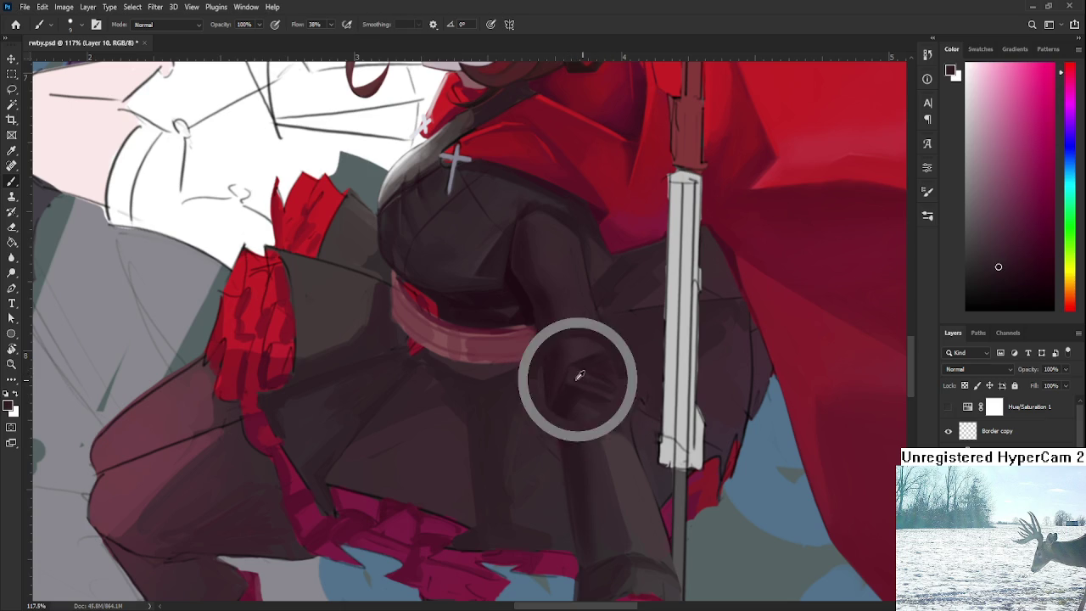
pyautogui.keyDown('alt'); pyautogui.click(569, 376); pyautogui.keyUp('alt')
pyautogui.keyDown('alt'); pyautogui.click(604, 384); pyautogui.keyUp('alt')
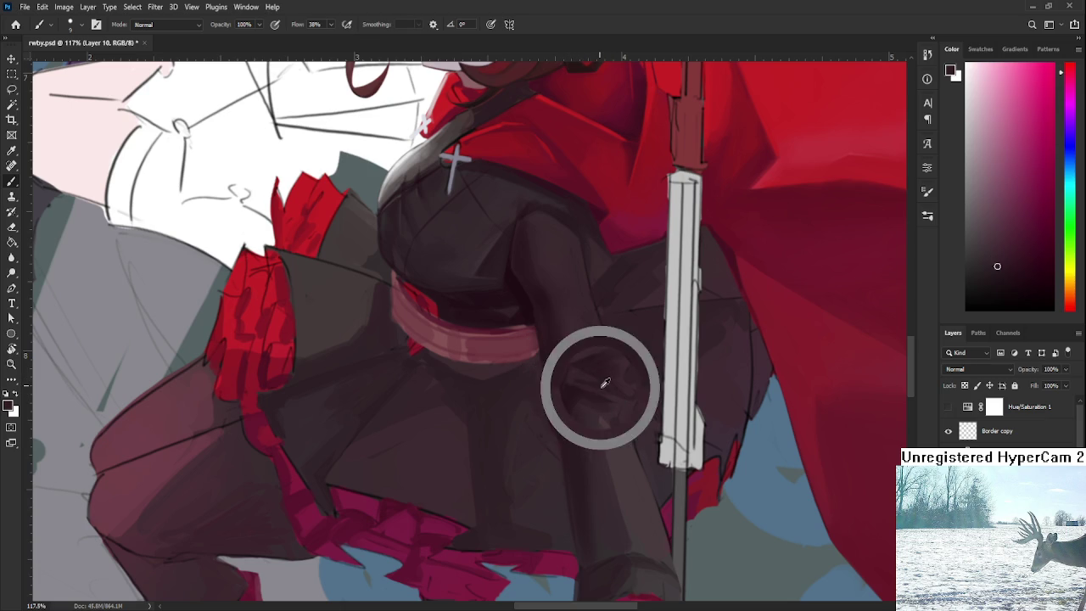
pyautogui.keyDown('alt'); pyautogui.click(583, 380); pyautogui.keyUp('alt')
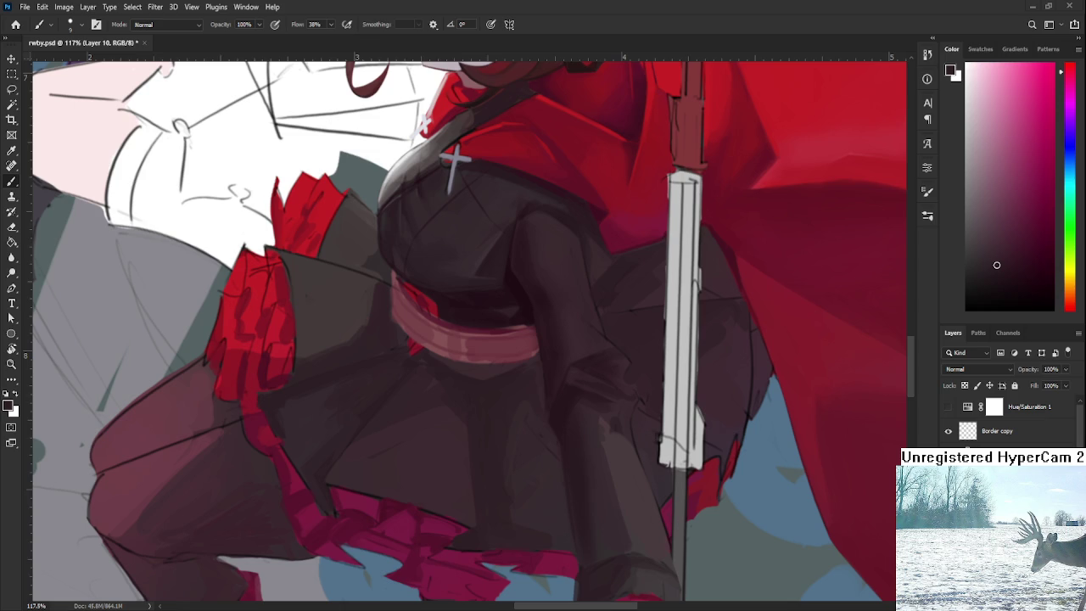
pyautogui.scroll(1, 606, 441)
# Zoom in and pick darker outfit shadow tones for the sleeve.
pyautogui.scroll(1, 605, 441)
pyautogui.keyDown('alt'); pyautogui.click(565, 340); pyautogui.keyUp('alt')
pyautogui.keyDown('alt'); pyautogui.click(590, 360); pyautogui.keyUp('alt')
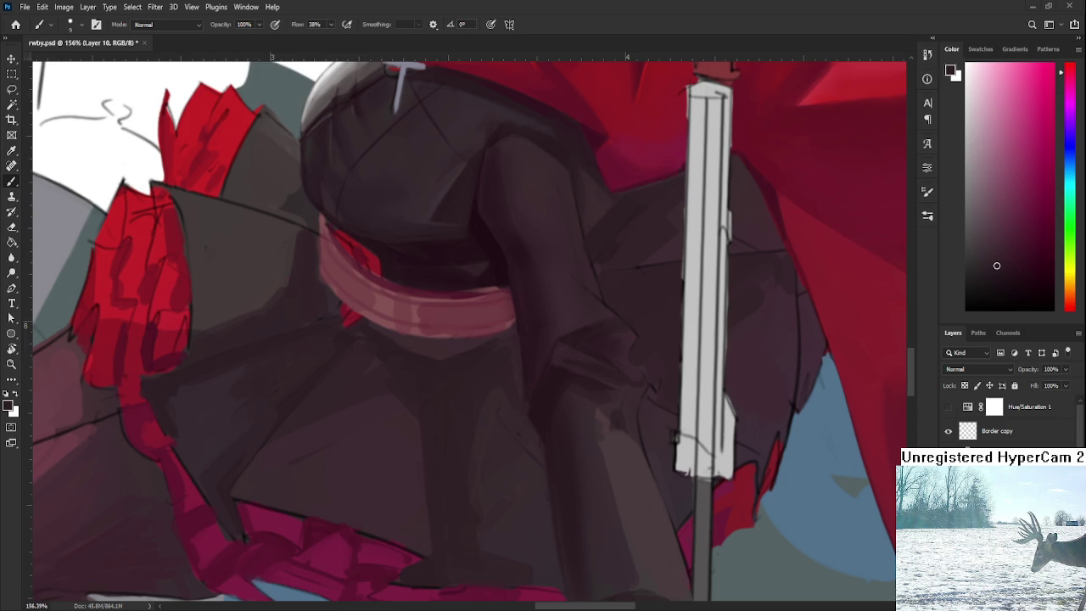
pyautogui.keyDown('alt'); pyautogui.click(607, 361); pyautogui.keyUp('alt')
pyautogui.keyDown('alt'); pyautogui.click(594, 353); pyautogui.keyUp('alt')
pyautogui.keyDown('alt'); pyautogui.click(609, 364); pyautogui.keyUp('alt')
pyautogui.keyDown('alt'); pyautogui.click(626, 333); pyautogui.keyUp('alt')
pyautogui.keyDown('alt'); pyautogui.click(606, 351); pyautogui.keyUp('alt')
# Brush darker shading onto the sleeve right beside the scythe handle.
pyautogui.keyDown('alt'); pyautogui.click(632, 388); pyautogui.keyUp('alt')
pyautogui.keyDown('alt'); pyautogui.click(625, 374); pyautogui.keyUp('alt')
pyautogui.keyDown('alt'); pyautogui.click(637, 390); pyautogui.keyUp('alt')
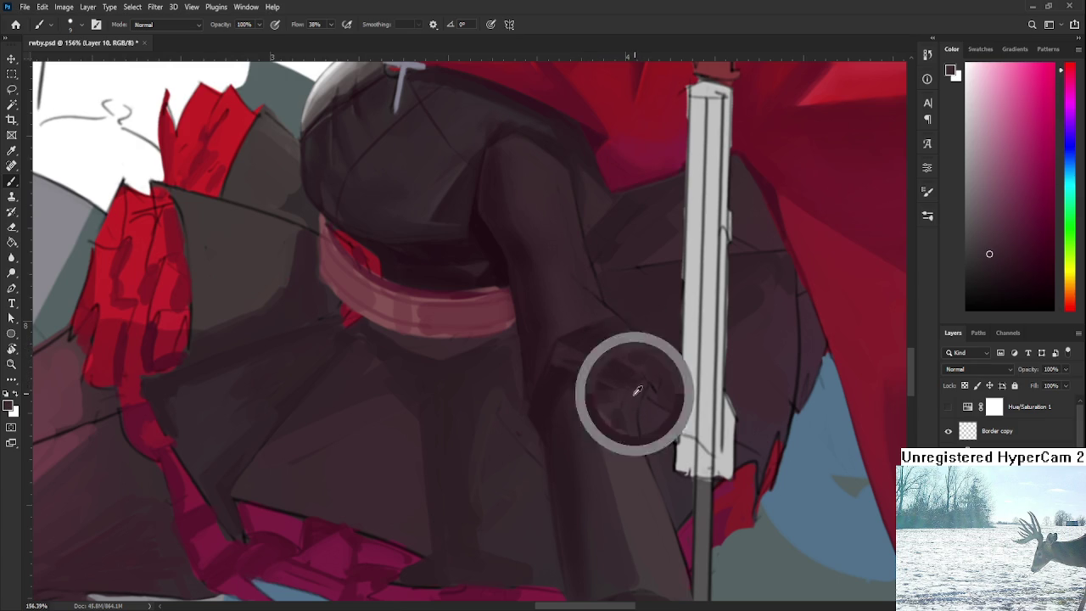
pyautogui.keyDown('alt'); pyautogui.click(629, 369); pyautogui.keyUp('alt')
pyautogui.keyDown('alt'); pyautogui.click(629, 365); pyautogui.keyUp('alt')
pyautogui.keyDown('alt'); pyautogui.click(623, 377); pyautogui.keyUp('alt')
pyautogui.keyDown('alt'); pyautogui.click(631, 366); pyautogui.keyUp('alt')
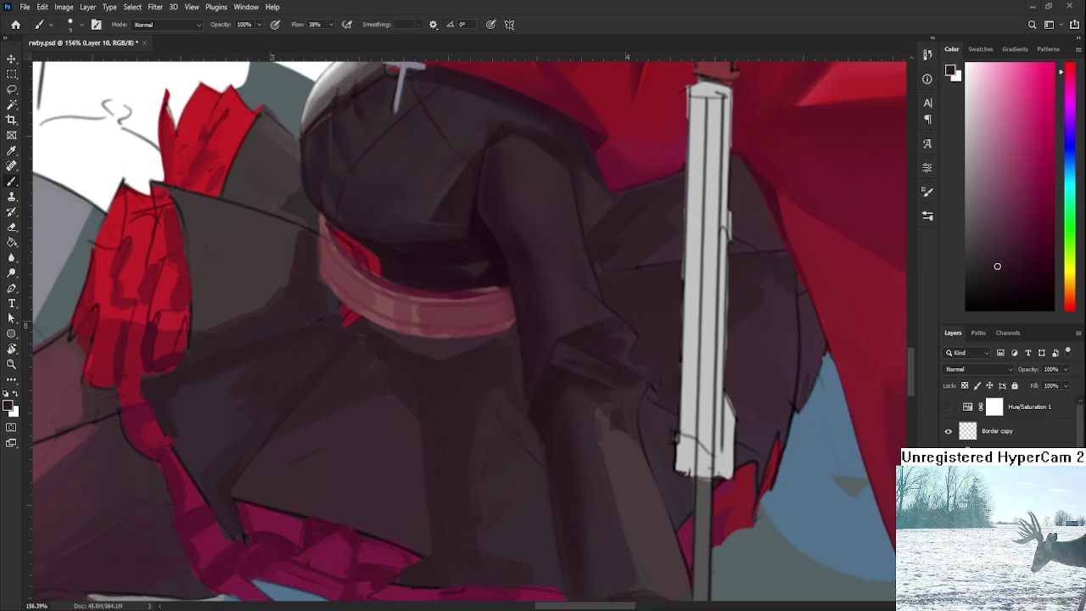
# Sample a tone from the leg area to shape the sleeve and cuff below the belt.
pyautogui.keyDown('alt'); pyautogui.click(558, 379); pyautogui.keyUp('alt')
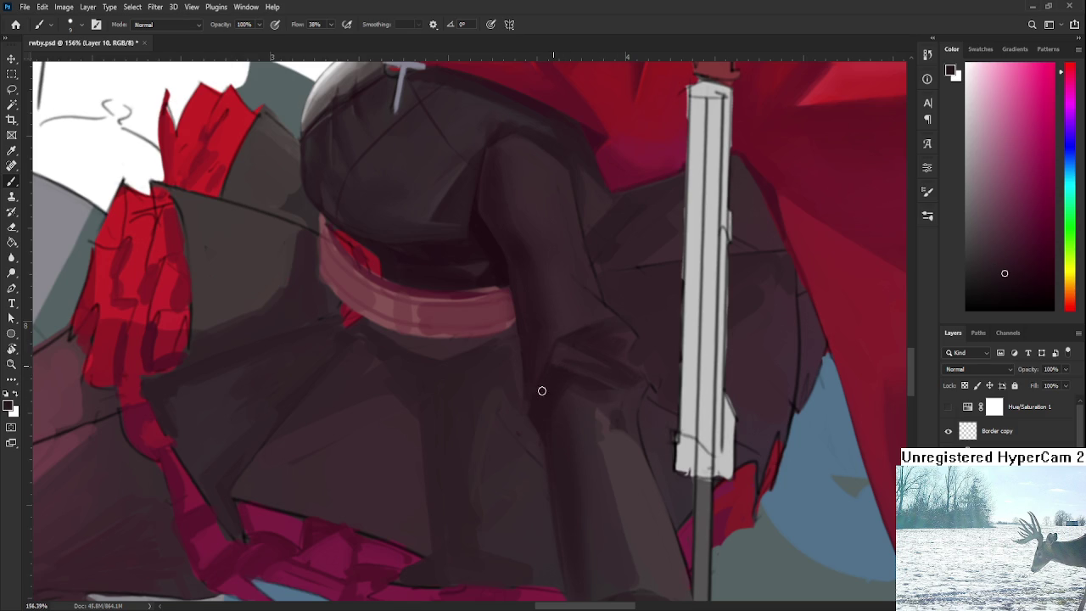
# Sample darker sleeve tones for the fold shading.
pyautogui.keyDown('alt'); pyautogui.click(590, 364); pyautogui.keyUp('alt')
pyautogui.keyDown('alt'); pyautogui.click(604, 371); pyautogui.keyUp('alt')
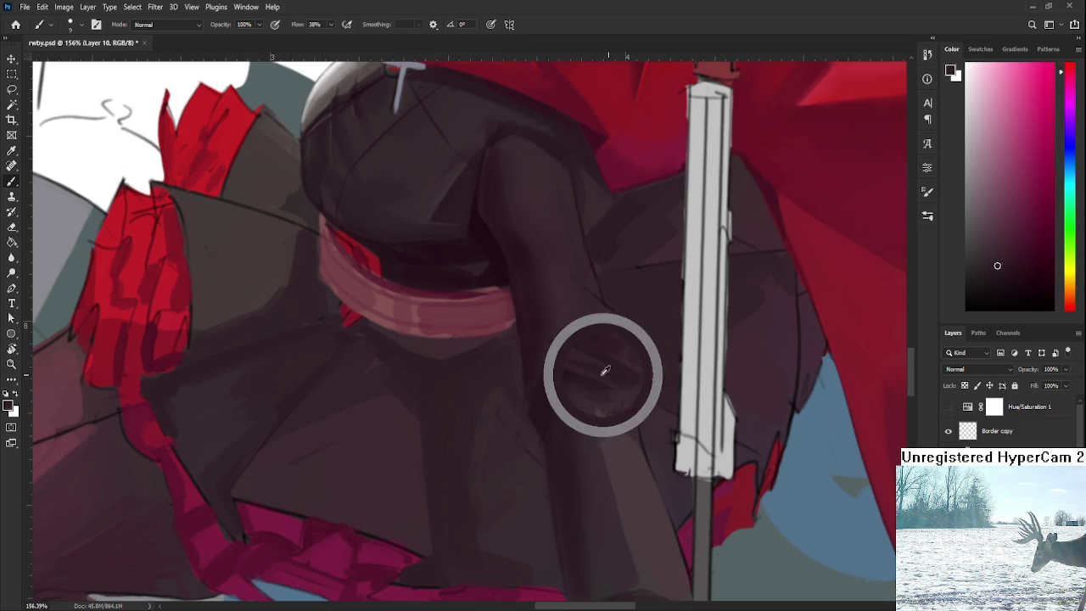
pyautogui.keyDown('alt'); pyautogui.click(603, 373); pyautogui.keyUp('alt')
pyautogui.keyDown('alt'); pyautogui.click(607, 375); pyautogui.keyUp('alt')
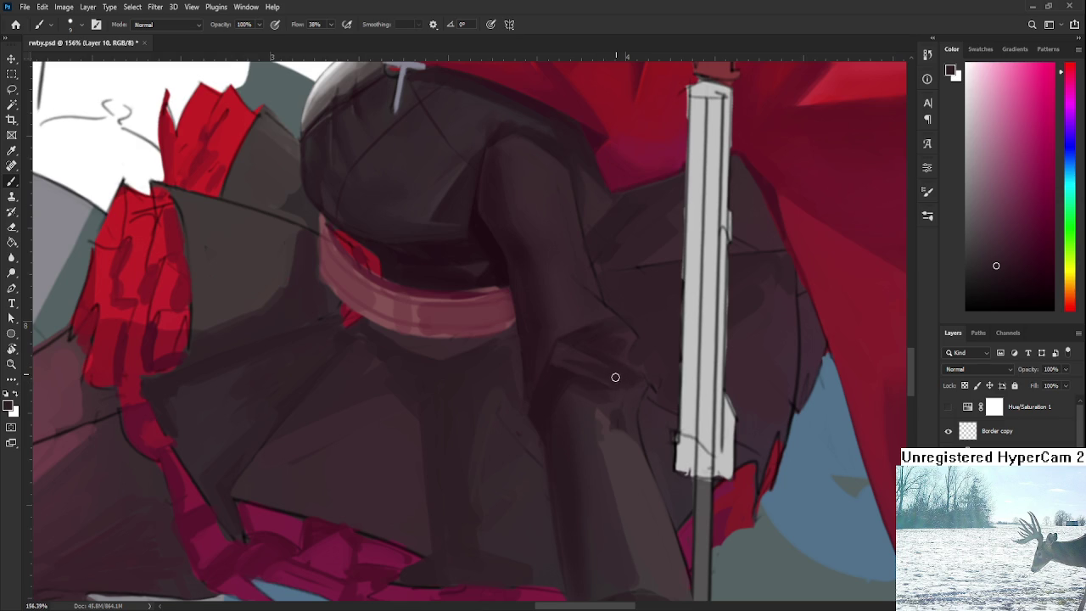
pyautogui.keyDown('alt'); pyautogui.click(619, 326); pyautogui.keyUp('alt')
pyautogui.keyDown('alt'); pyautogui.click(509, 267); pyautogui.keyUp('alt')
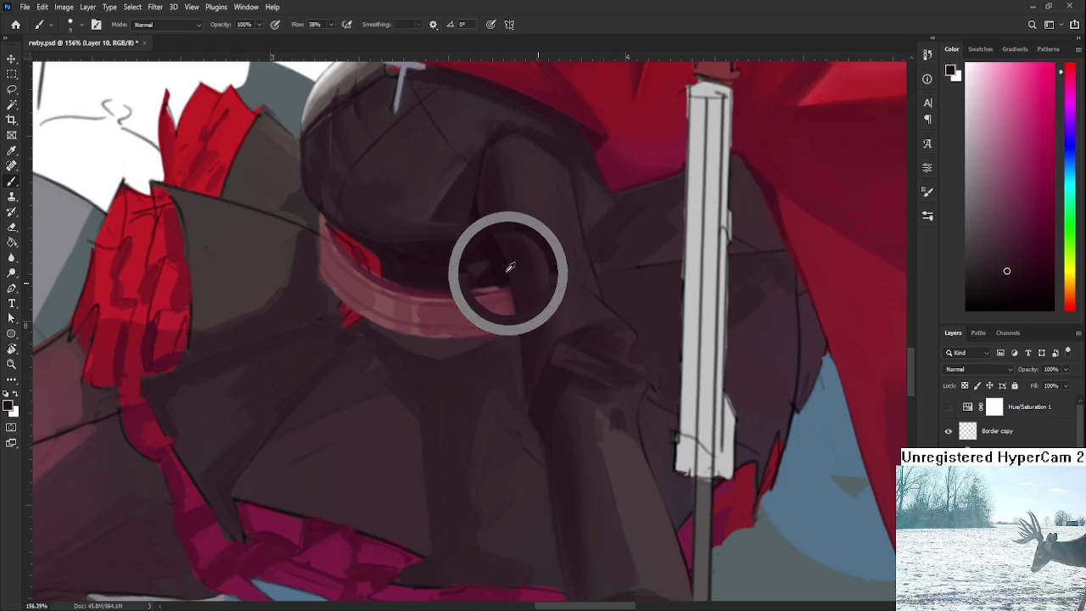
# Rotate the canvas and paint dark fold strokes along the sleeve and leg edge.
pyautogui.press('r')
pyautogui.moveTo(622, 308)
pyautogui.mouseDown()
pyautogui.moveTo(635, 303)
pyautogui.moveTo(517, 226)
pyautogui.moveTo(554, 245)
pyautogui.moveTo(452, 267)
pyautogui.moveTo(520, 393)
pyautogui.moveTo(455, 317)
pyautogui.moveTo(469, 373)
pyautogui.mouseUp()
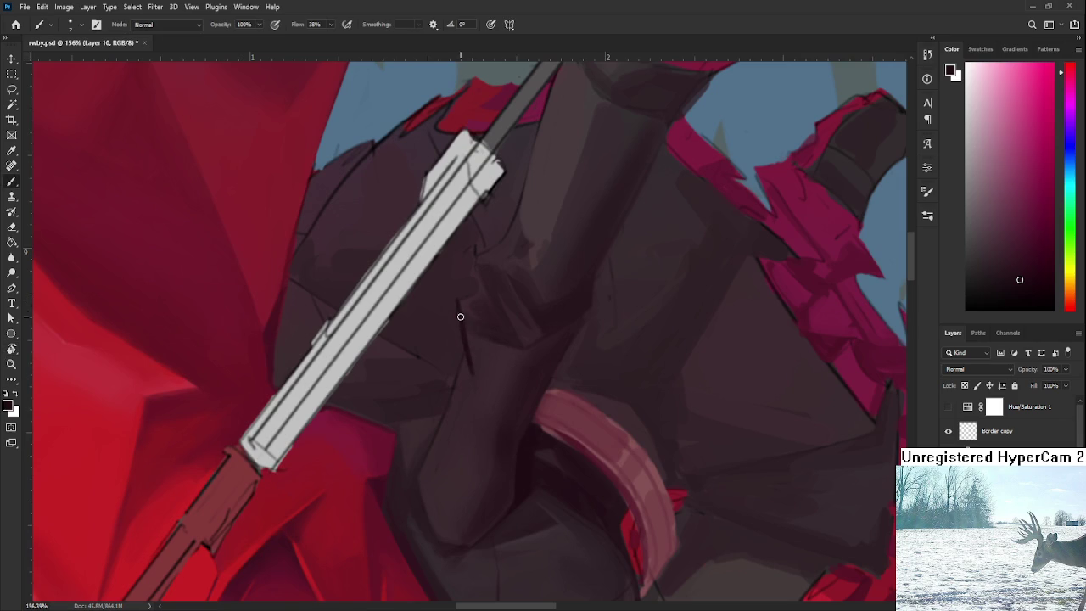
pyautogui.keyDown('alt'); pyautogui.click(464, 339); pyautogui.keyUp('alt')
pyautogui.moveTo(463, 325); pyautogui.dragTo(469, 355)
pyautogui.keyDown('alt'); pyautogui.click(461, 318); pyautogui.keyUp('alt')
pyautogui.scroll(-1, 470, 346)
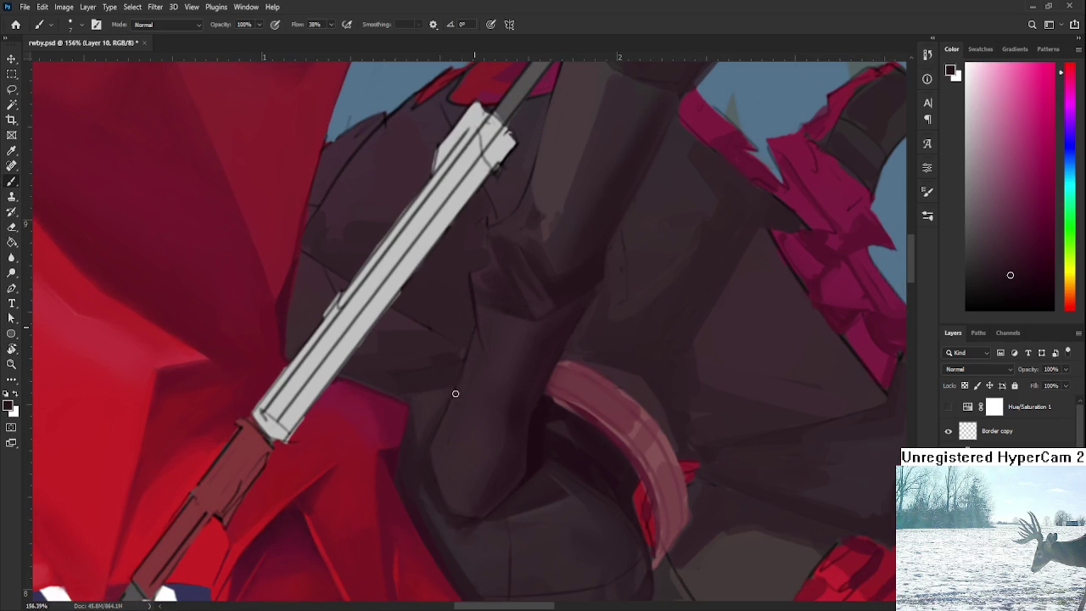
pyautogui.moveTo(439, 422); pyautogui.dragTo(436, 440)
pyautogui.keyDown('alt'); pyautogui.click(452, 413); pyautogui.keyUp('alt')
pyautogui.keyDown('alt'); pyautogui.click(484, 320); pyautogui.keyUp('alt')
pyautogui.press('r')
pyautogui.moveTo(569, 310); pyautogui.dragTo(515, 367)
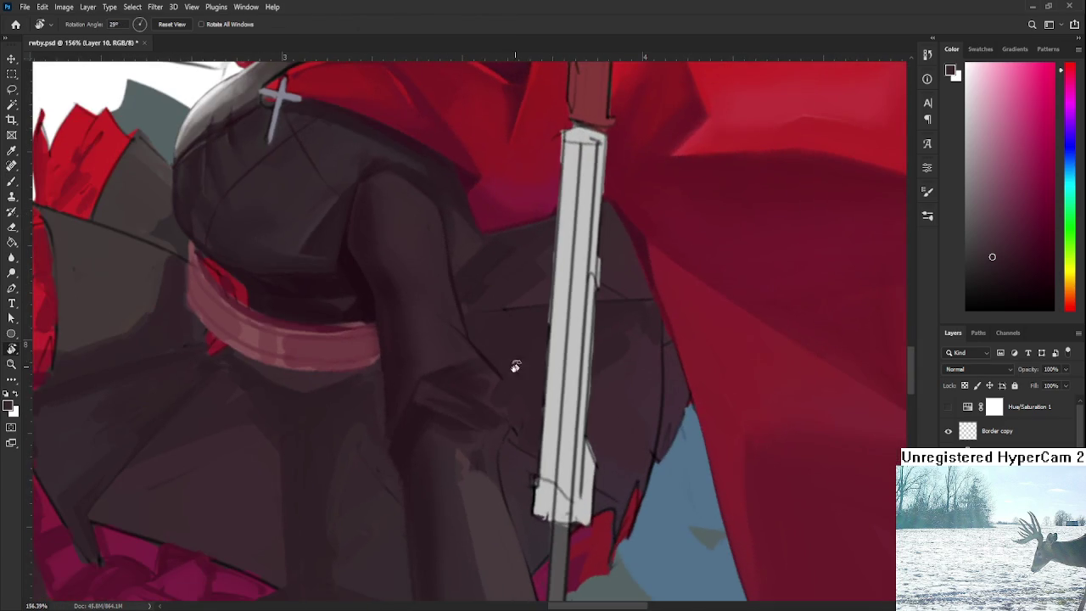
# Enlarge the brush to about 30 px and blend rounder shading on the upper sleeve by the cape.
pyautogui.press('b')
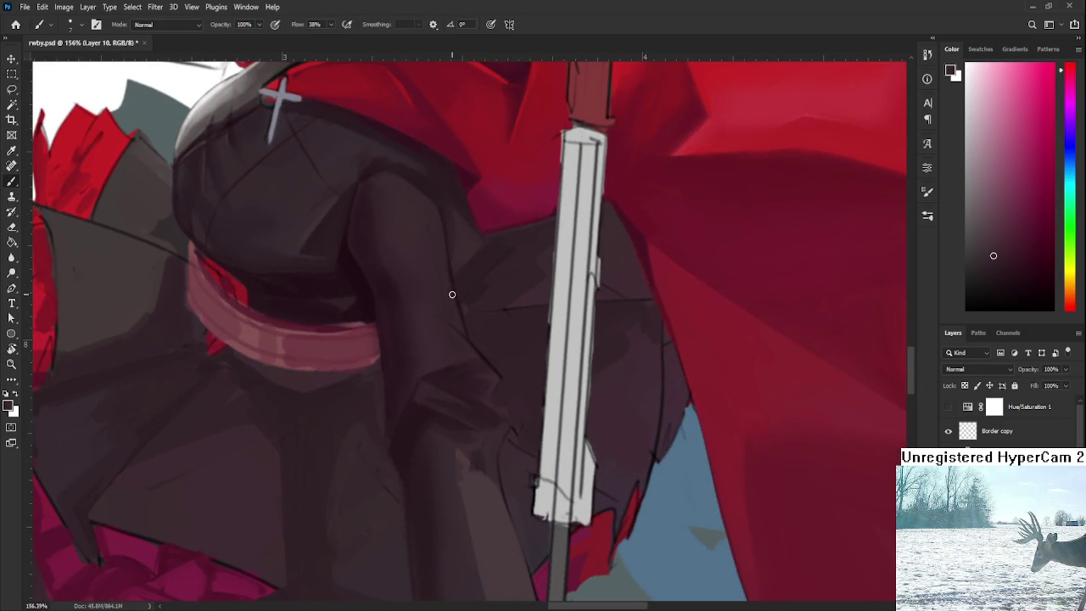
pyautogui.moveTo(449, 268); pyautogui.dragTo(467, 344)
pyautogui.keyDown('alt'); pyautogui.click(441, 251); pyautogui.keyUp('alt')
pyautogui.press(']')
pyautogui.press(']')
pyautogui.press(']')
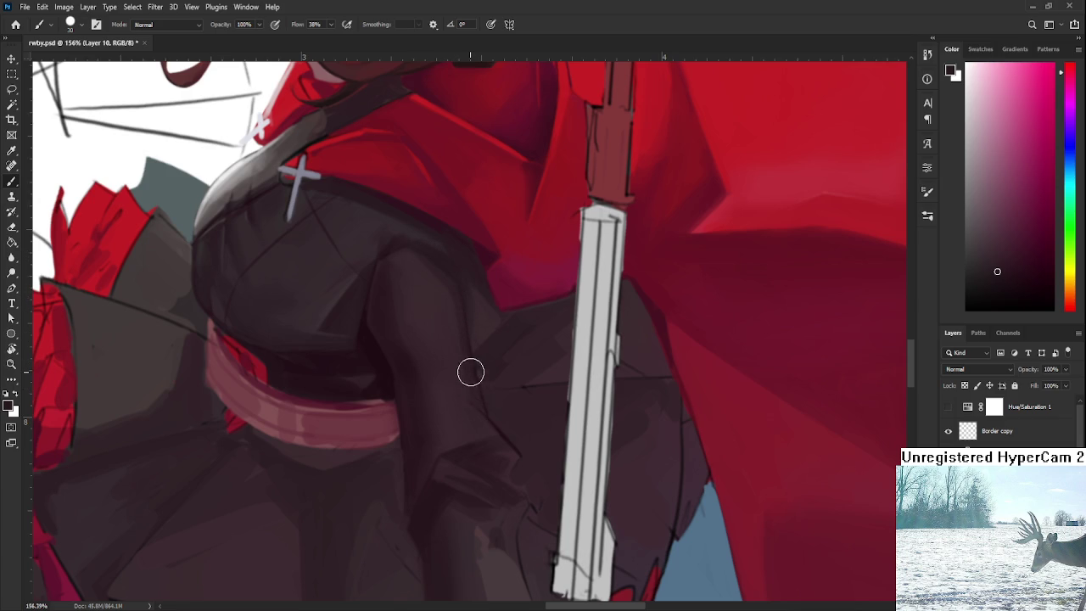
pyautogui.keyDown('alt'); pyautogui.click(429, 296); pyautogui.keyUp('alt')
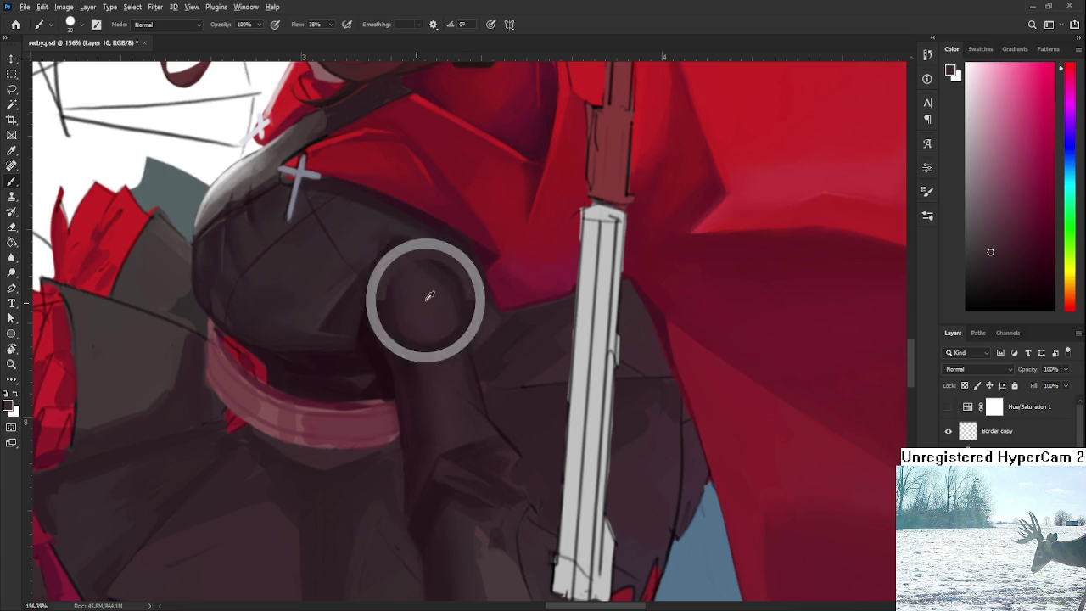
pyautogui.keyDown('alt'); pyautogui.click(419, 283); pyautogui.keyUp('alt')
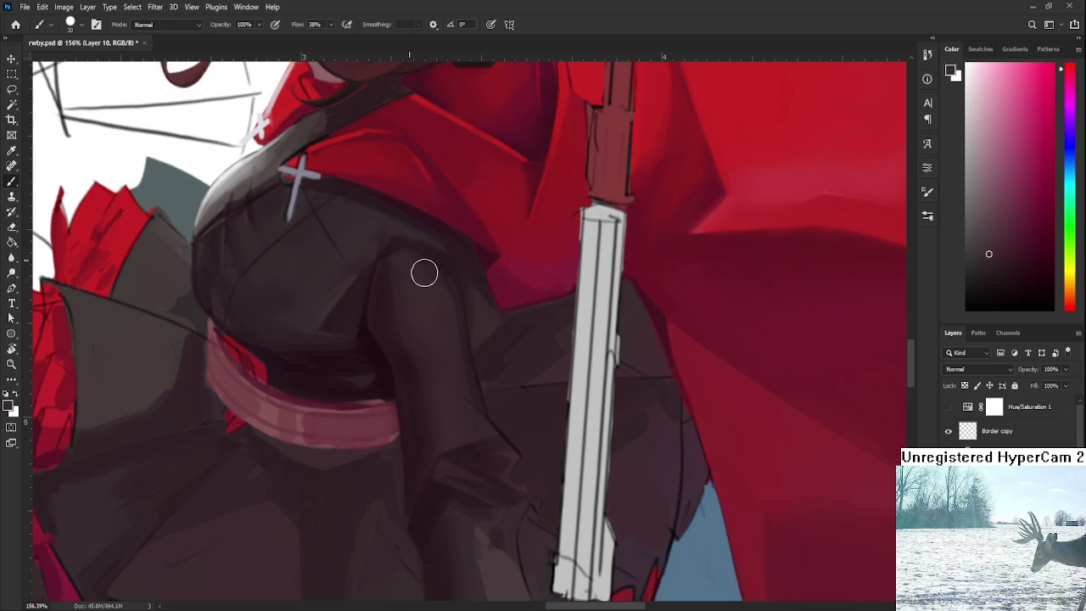
pyautogui.keyDown('alt'); pyautogui.click(454, 288); pyautogui.keyUp('alt')
pyautogui.keyDown('alt'); pyautogui.click(437, 280); pyautogui.keyUp('alt')
pyautogui.moveTo(438, 280); pyautogui.dragTo(433, 242)
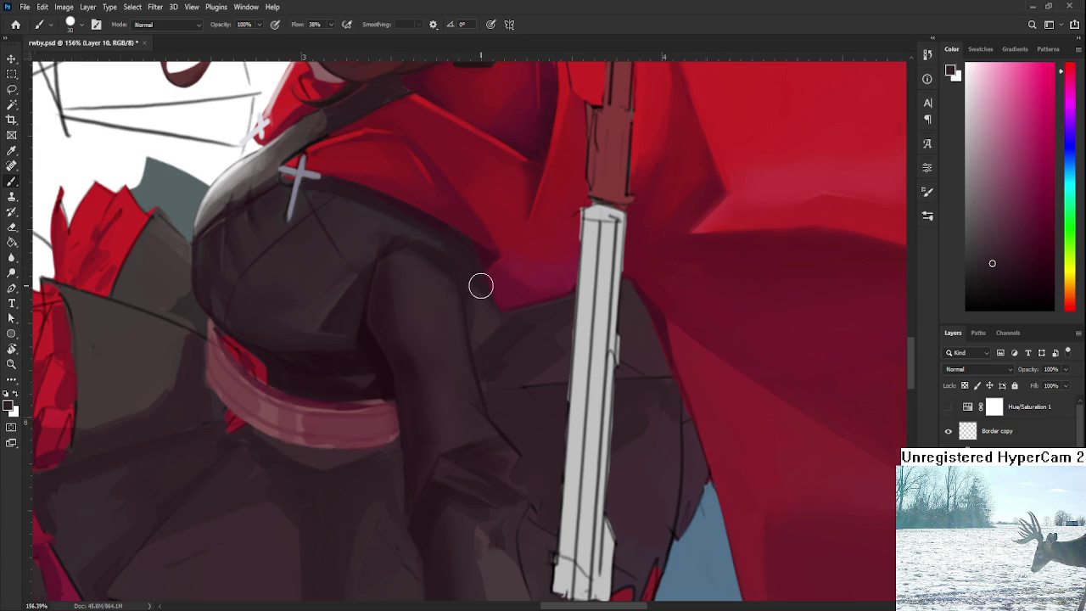
pyautogui.scroll(-2, 480, 286)
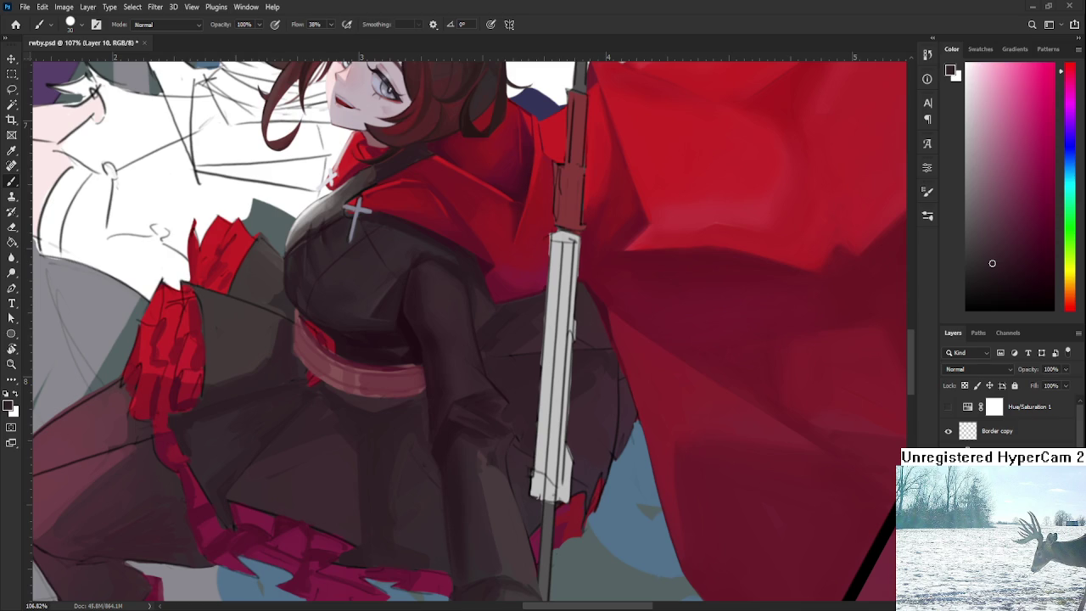
# Shade the sleeve's middle and lower length with alternating dark and lighter tones.
pyautogui.keyDown('alt'); pyautogui.click(480, 371); pyautogui.keyUp('alt')
pyautogui.keyDown('alt'); pyautogui.click(434, 343); pyautogui.keyUp('alt')
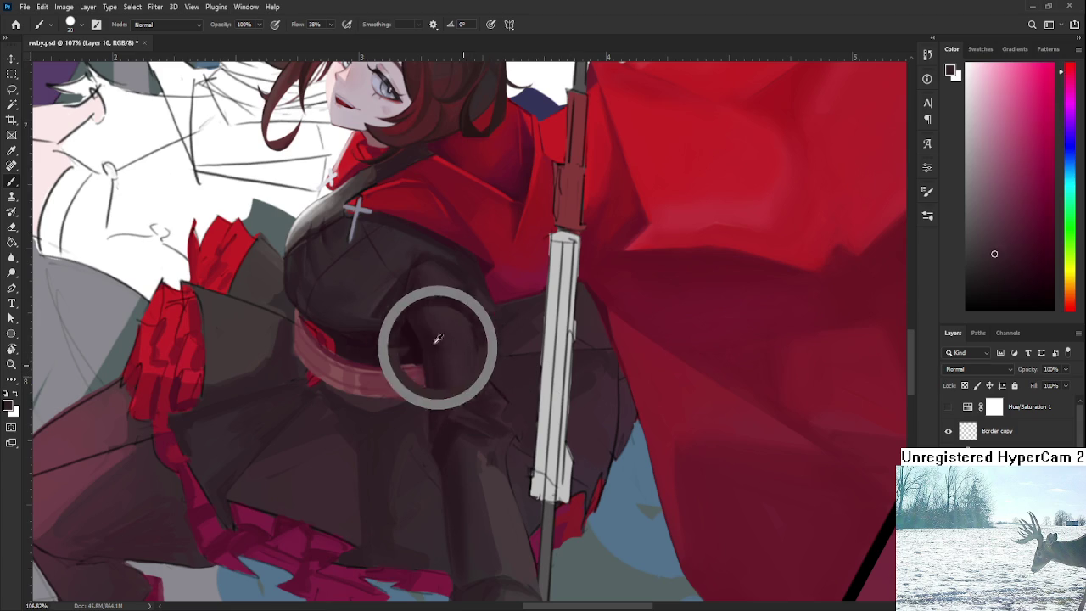
pyautogui.keyDown('alt'); pyautogui.click(505, 395); pyautogui.keyUp('alt')
pyautogui.keyDown('alt'); pyautogui.click(505, 392); pyautogui.keyUp('alt')
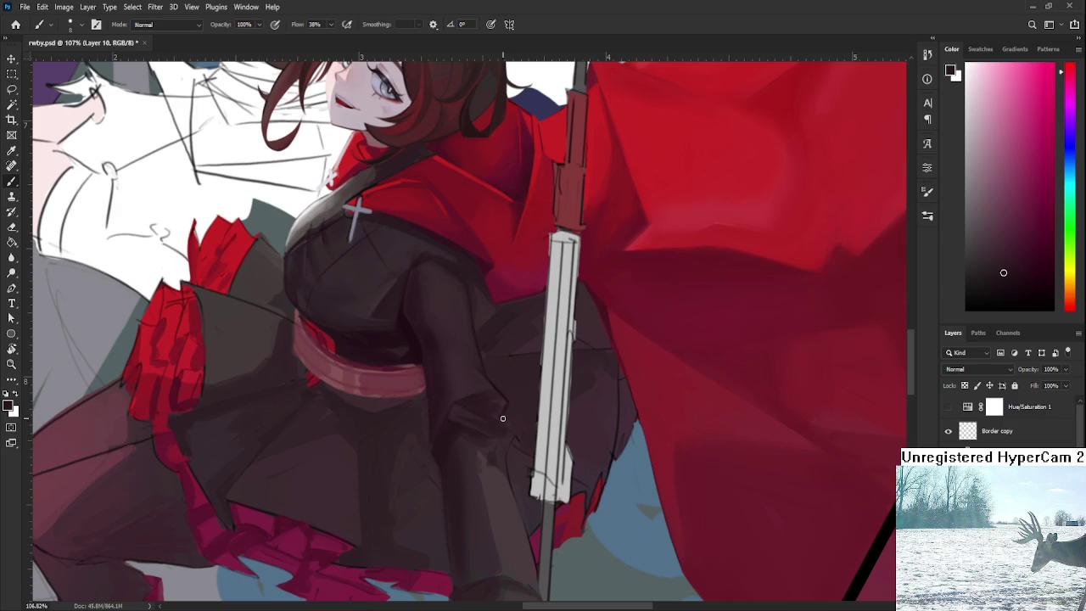
pyautogui.keyDown('alt'); pyautogui.click(509, 419); pyautogui.keyUp('alt')
pyautogui.keyDown('alt'); pyautogui.click(510, 401); pyautogui.keyUp('alt')
pyautogui.keyDown('alt'); pyautogui.click(492, 402); pyautogui.keyUp('alt')
pyautogui.keyDown('alt'); pyautogui.click(480, 409); pyautogui.keyUp('alt')
pyautogui.keyDown('alt'); pyautogui.click(480, 408); pyautogui.keyUp('alt')
pyautogui.keyDown('alt'); pyautogui.click(471, 397); pyautogui.keyUp('alt')
pyautogui.keyDown('alt'); pyautogui.click(464, 399); pyautogui.keyUp('alt')
# Darken the sleeve near the cuff, then zoom out to check and recentre on the torso.
pyautogui.scroll(-2, 464, 399)
pyautogui.keyDown('alt'); pyautogui.click(485, 434); pyautogui.keyUp('alt')
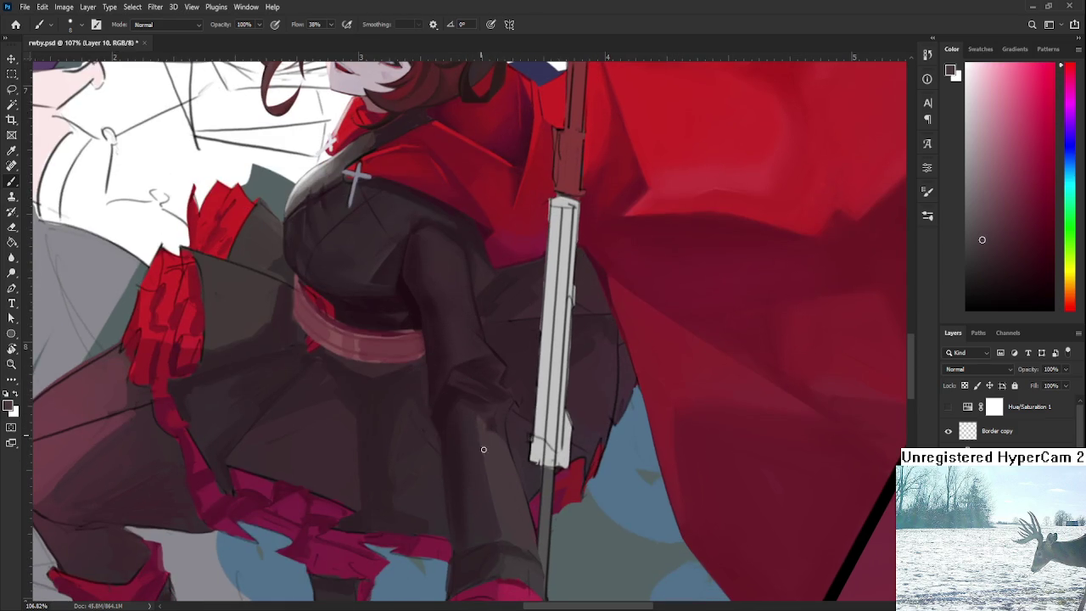
pyautogui.keyDown('alt'); pyautogui.click(480, 435); pyautogui.keyUp('alt')
pyautogui.keyDown('alt'); pyautogui.click(483, 442); pyautogui.keyUp('alt')
pyautogui.scroll(-5, 480, 421)
pyautogui.scroll(-1, 519, 350)
pyautogui.scroll(2, 521, 350)
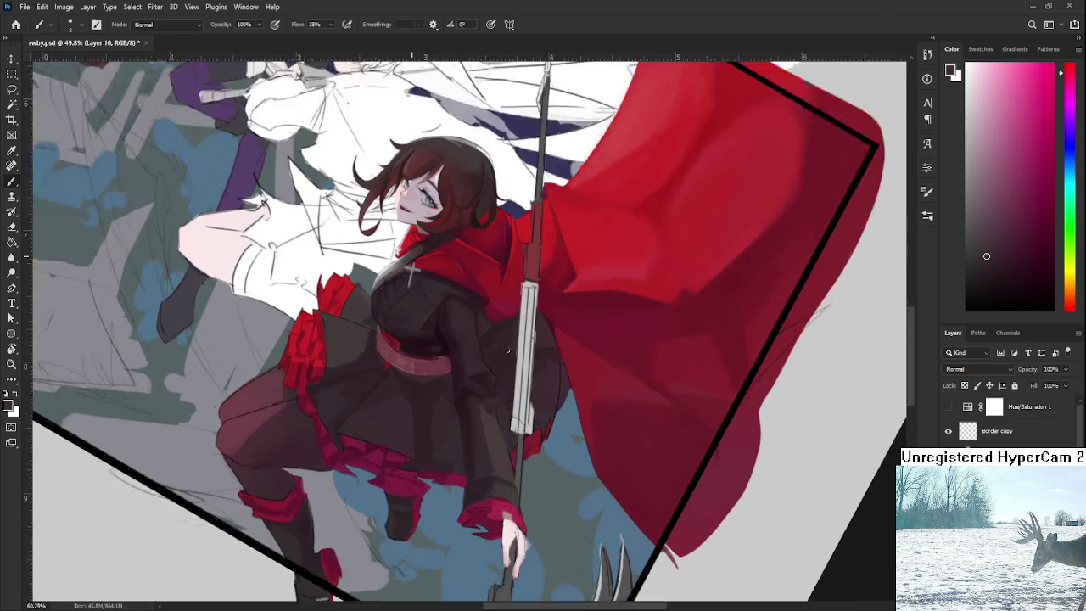
pyautogui.scroll(3, 453, 354)
pyautogui.moveTo(456, 410); pyautogui.dragTo(481, 438)
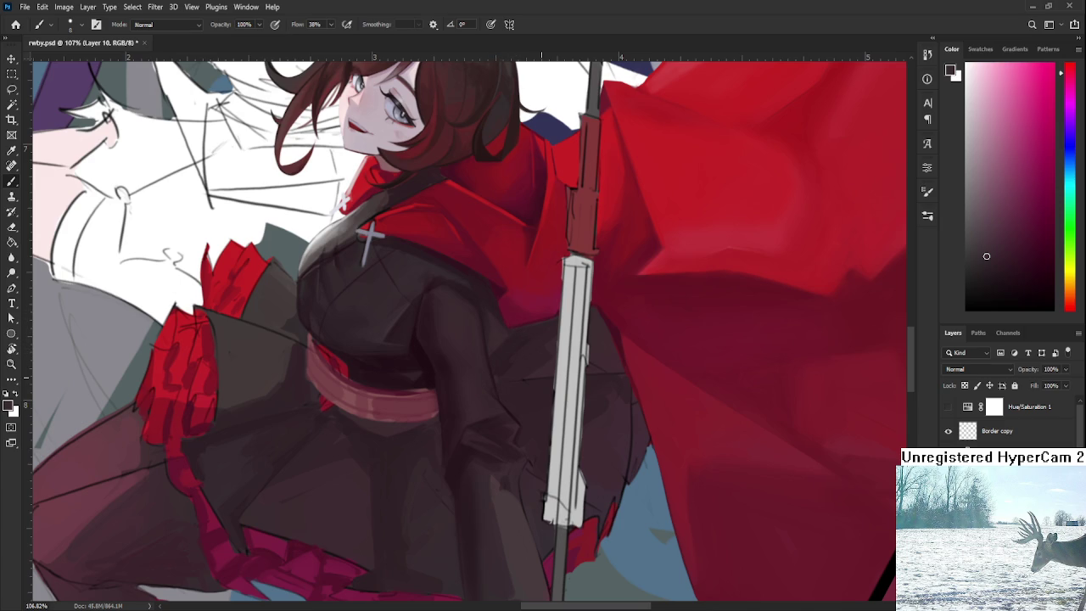
# Zoom in on the sleeve end and rotate the canvas view to about 46°.
pyautogui.scroll(5, 531, 348)
pyautogui.press('r')
pyautogui.moveTo(506, 361); pyautogui.dragTo(415, 438)
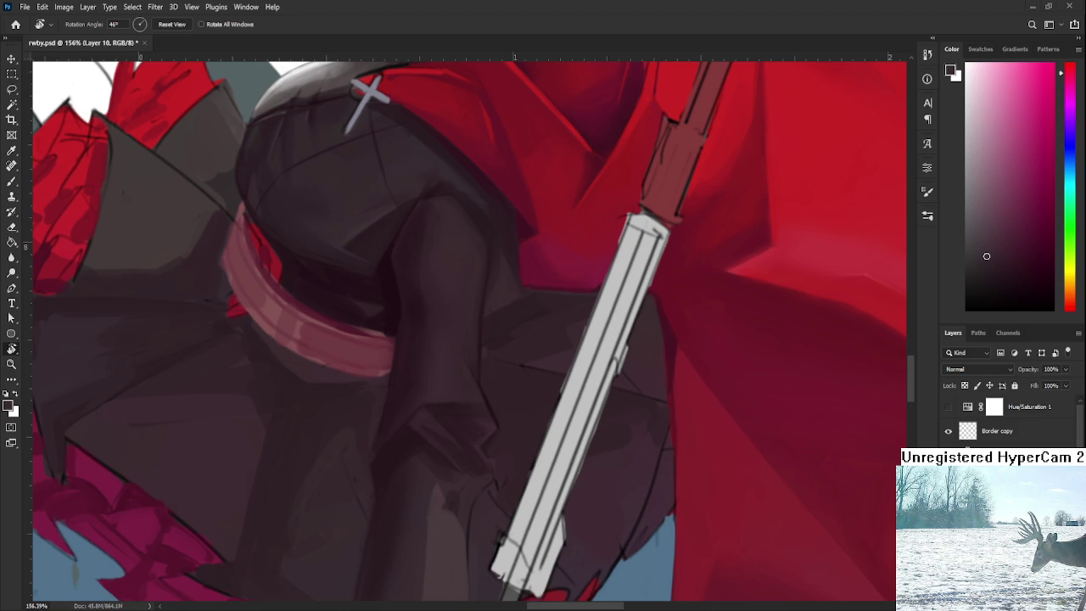
# Brush the sleeve-end folds, alt-sampling darker and lighter sleeve tones.
pyautogui.press('b')
pyautogui.keyDown('alt'); pyautogui.click(441, 448); pyautogui.keyUp('alt')
pyautogui.keyDown('alt'); pyautogui.click(435, 418); pyautogui.keyUp('alt')
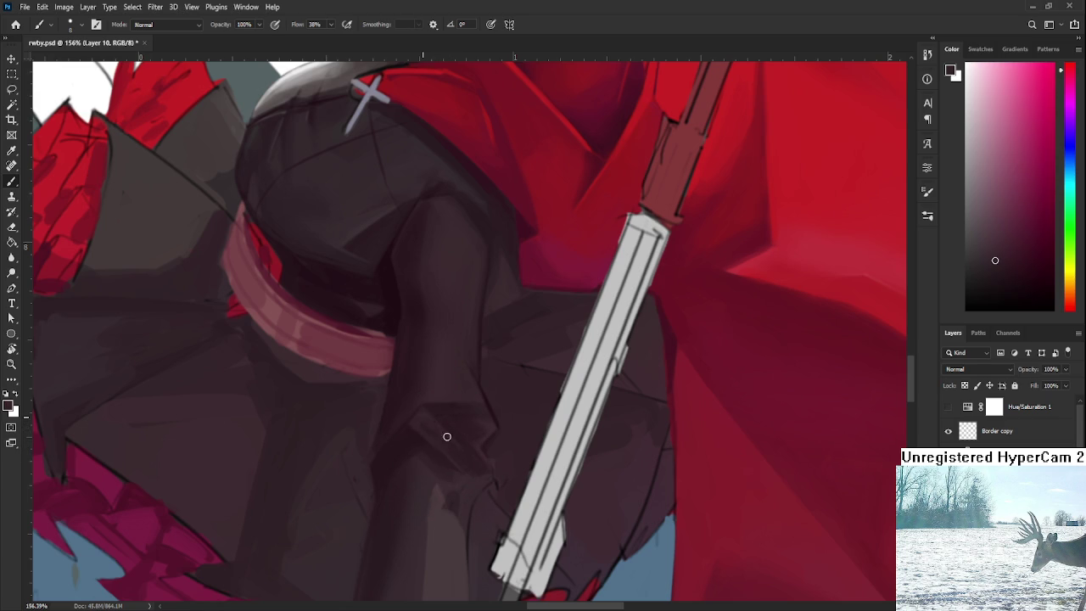
pyautogui.keyDown('alt'); pyautogui.click(451, 450); pyautogui.keyUp('alt')
pyautogui.keyDown('alt'); pyautogui.click(429, 424); pyautogui.keyUp('alt')
pyautogui.keyDown('alt'); pyautogui.click(444, 436); pyautogui.keyUp('alt')
pyautogui.keyDown('alt'); pyautogui.click(425, 416); pyautogui.keyUp('alt')
# Sharpen the dark crease near the cuff and wrist with sampled shades.
pyautogui.keyDown('alt'); pyautogui.click(425, 424); pyautogui.keyUp('alt')
pyautogui.keyDown('alt'); pyautogui.click(443, 424); pyautogui.keyUp('alt')
pyautogui.keyDown('alt'); pyautogui.click(427, 399); pyautogui.keyUp('alt')
pyautogui.keyDown('alt'); pyautogui.click(431, 422); pyautogui.keyUp('alt')
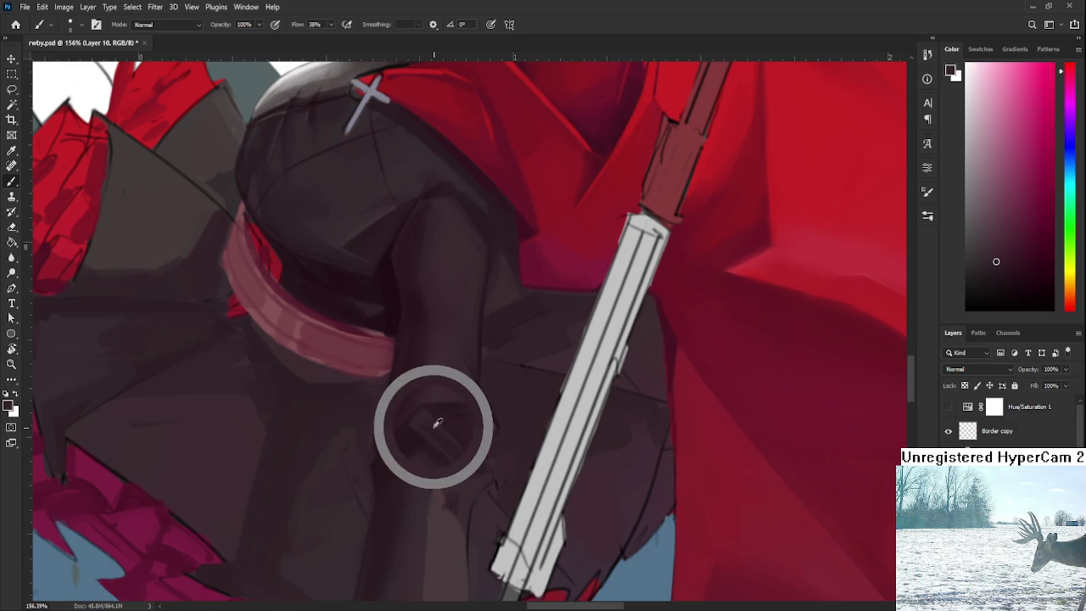
pyautogui.keyDown('alt'); pyautogui.click(421, 429); pyautogui.keyUp('alt')
pyautogui.keyDown('alt'); pyautogui.click(428, 421); pyautogui.keyUp('alt')
pyautogui.keyDown('alt'); pyautogui.click(428, 416); pyautogui.keyUp('alt')
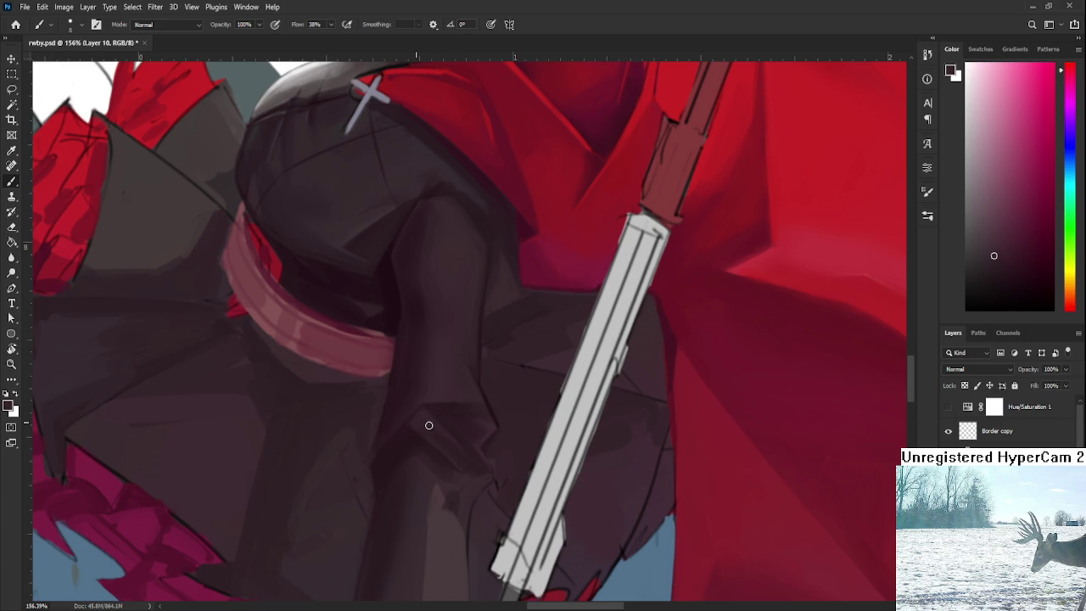
pyautogui.scroll(-3, 454, 415)
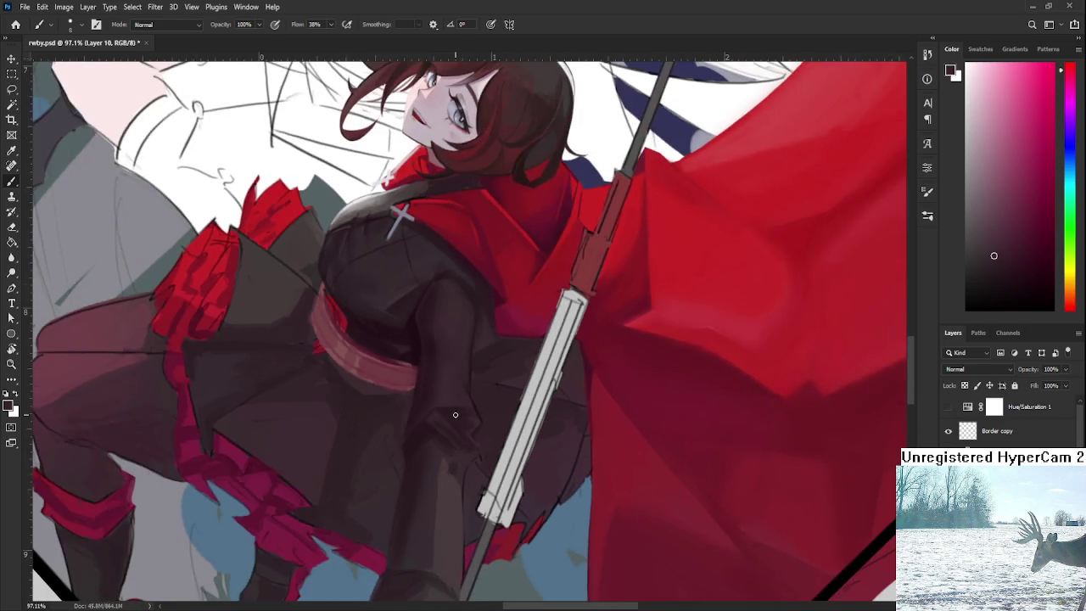
# Sample dark outfit tones across the lower sleeve and begin shading it.
pyautogui.scroll(-1, 455, 415)
pyautogui.scroll(1, 455, 415)
pyautogui.scroll(1, 455, 415)
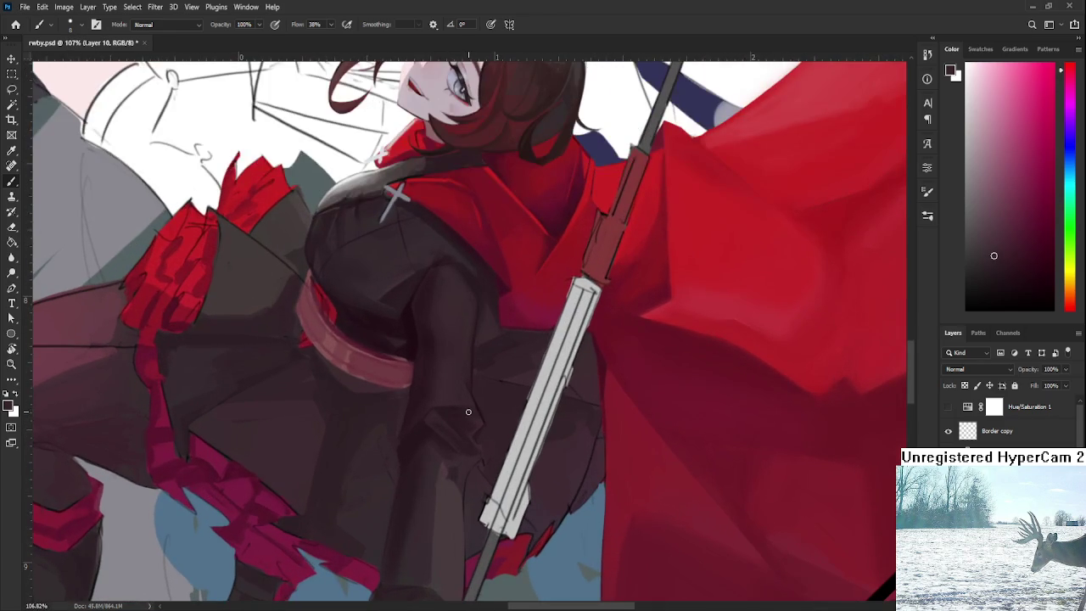
pyautogui.keyDown('alt'); pyautogui.click(465, 393); pyautogui.keyUp('alt')
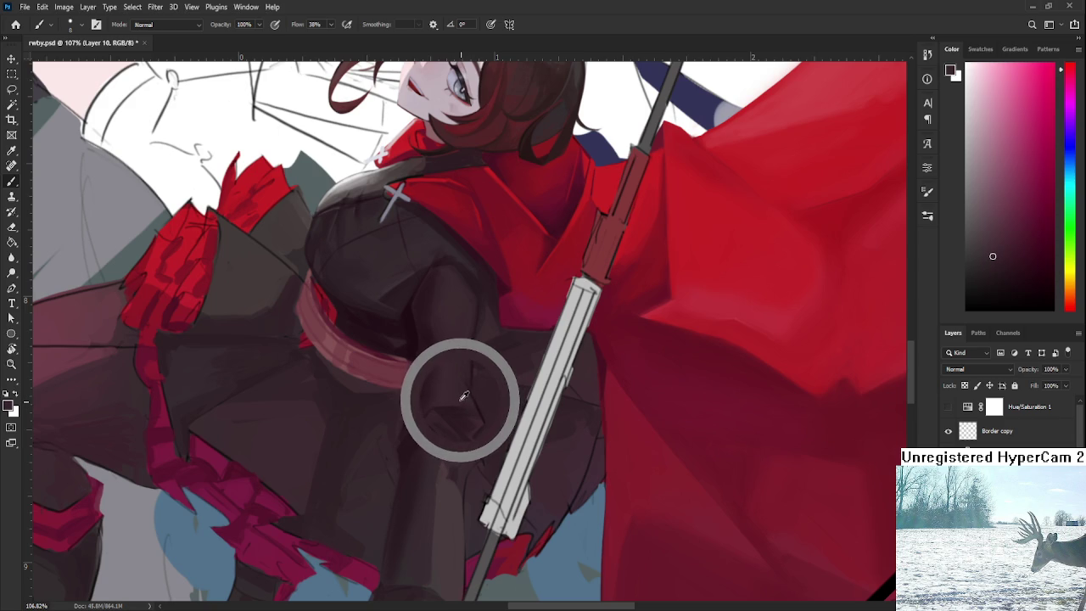
pyautogui.moveTo(465, 393); pyautogui.dragTo(465, 387)
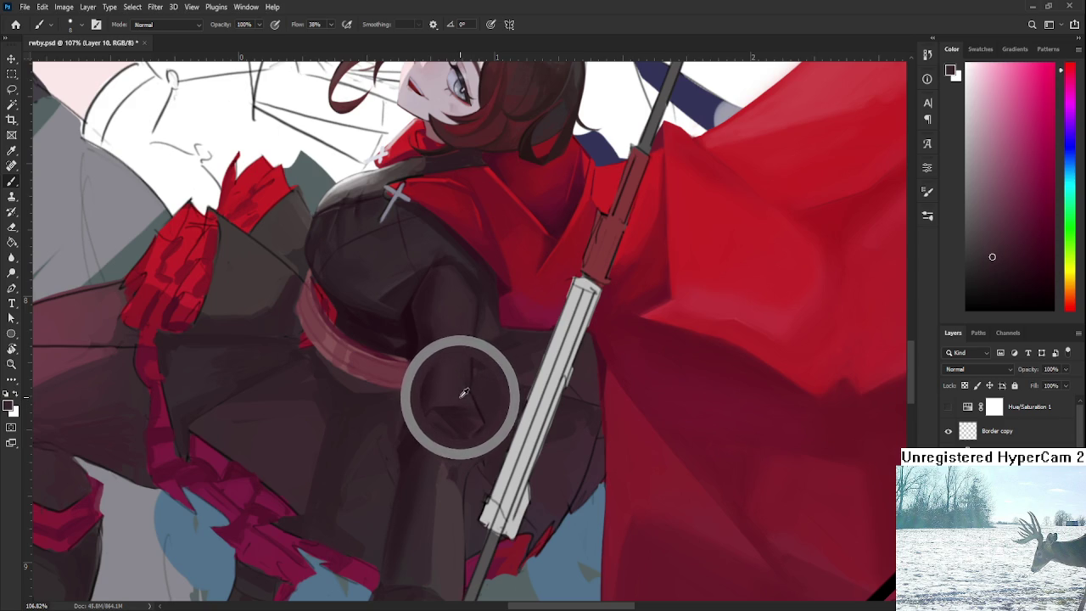
pyautogui.keyDown('alt'); pyautogui.click(450, 388); pyautogui.keyUp('alt')
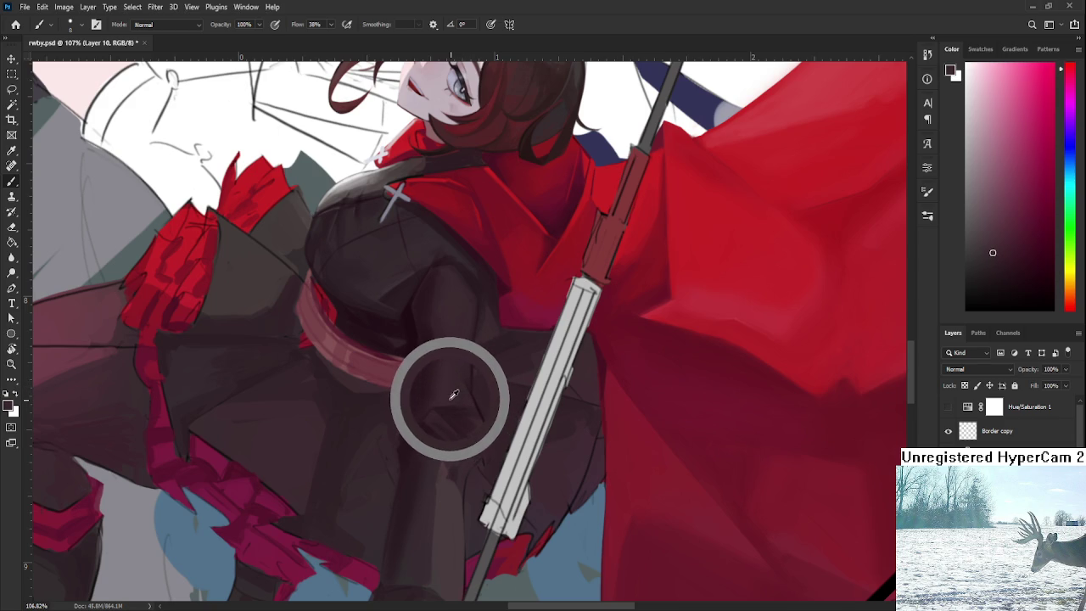
# Rotate the view so the sword stands upright and shade the sleeve's mid tones.
pyautogui.press('r')
pyautogui.moveTo(443, 427); pyautogui.dragTo(489, 400)
pyautogui.keyDown('alt'); pyautogui.click(486, 402); pyautogui.keyUp('alt')
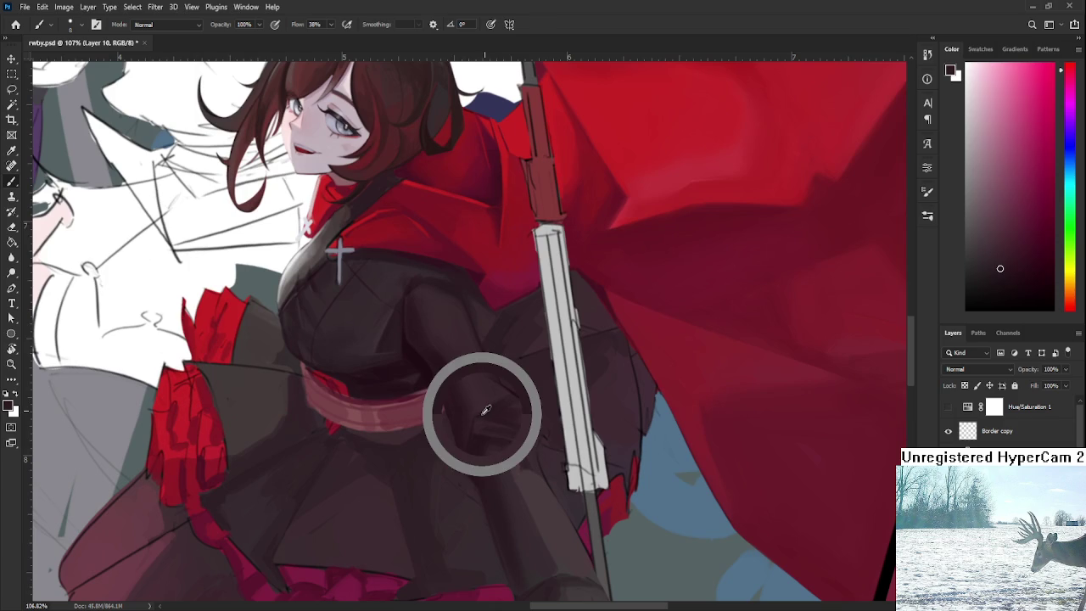
pyautogui.keyDown('alt'); pyautogui.click(484, 402); pyautogui.keyUp('alt')
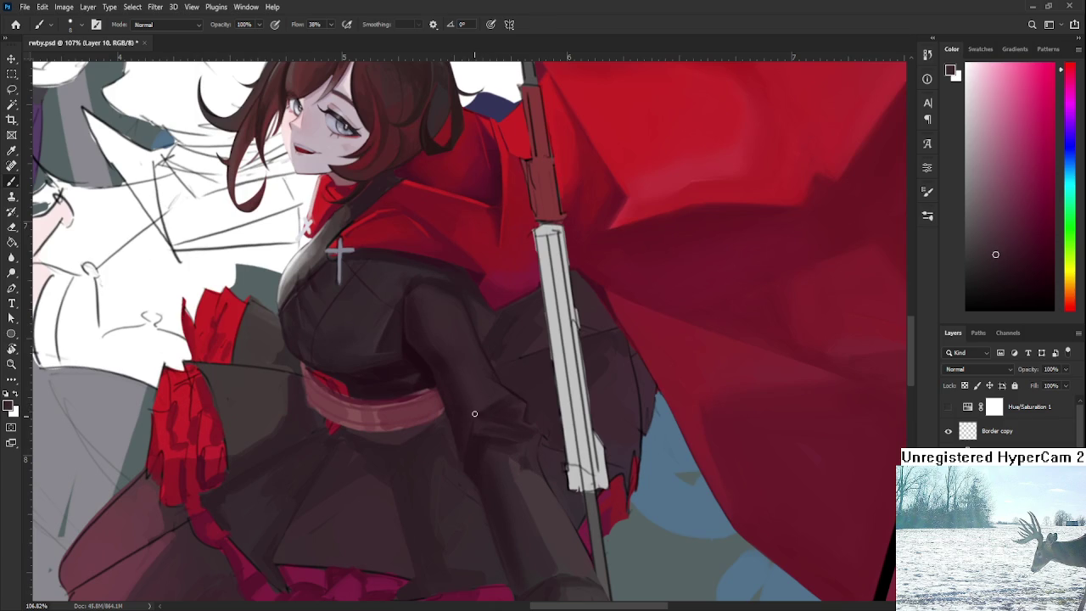
pyautogui.keyDown('alt'); pyautogui.click(485, 394); pyautogui.keyUp('alt')
pyautogui.keyDown('alt'); pyautogui.click(473, 417); pyautogui.keyUp('alt')
pyautogui.keyDown('alt'); pyautogui.click(483, 421); pyautogui.keyUp('alt')
# Deepen and smooth the sleeve shadows down toward the pink belt.
pyautogui.keyDown('alt'); pyautogui.click(471, 439); pyautogui.keyUp('alt')
pyautogui.keyDown('alt'); pyautogui.click(473, 434); pyautogui.keyUp('alt')
pyautogui.keyDown('alt'); pyautogui.click(478, 427); pyautogui.keyUp('alt')
pyautogui.keyDown('alt'); pyautogui.click(479, 428); pyautogui.keyUp('alt')
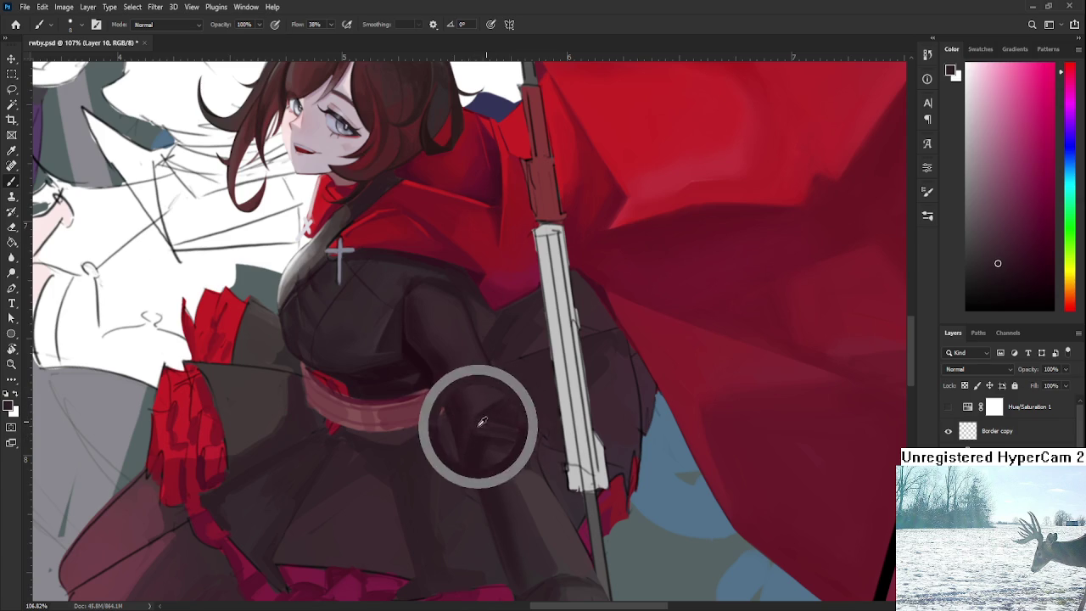
pyautogui.keyDown('alt'); pyautogui.click(481, 422); pyautogui.keyUp('alt')
pyautogui.keyDown('alt'); pyautogui.click(482, 418); pyautogui.keyUp('alt')
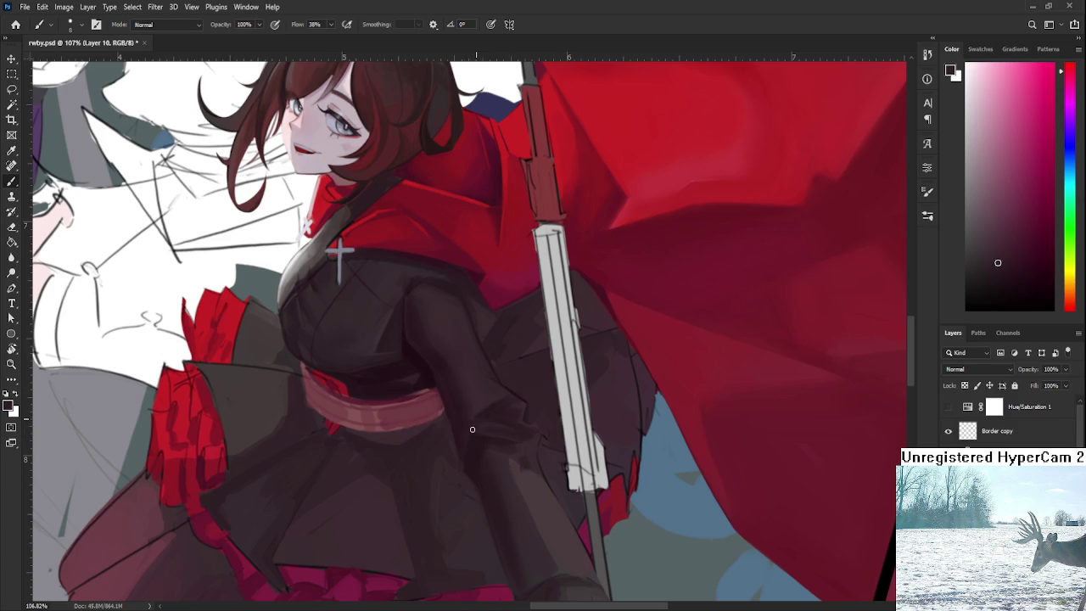
pyautogui.scroll(1, 493, 408)
pyautogui.scroll(-2, 493, 408)
pyautogui.scroll(2, 493, 408)
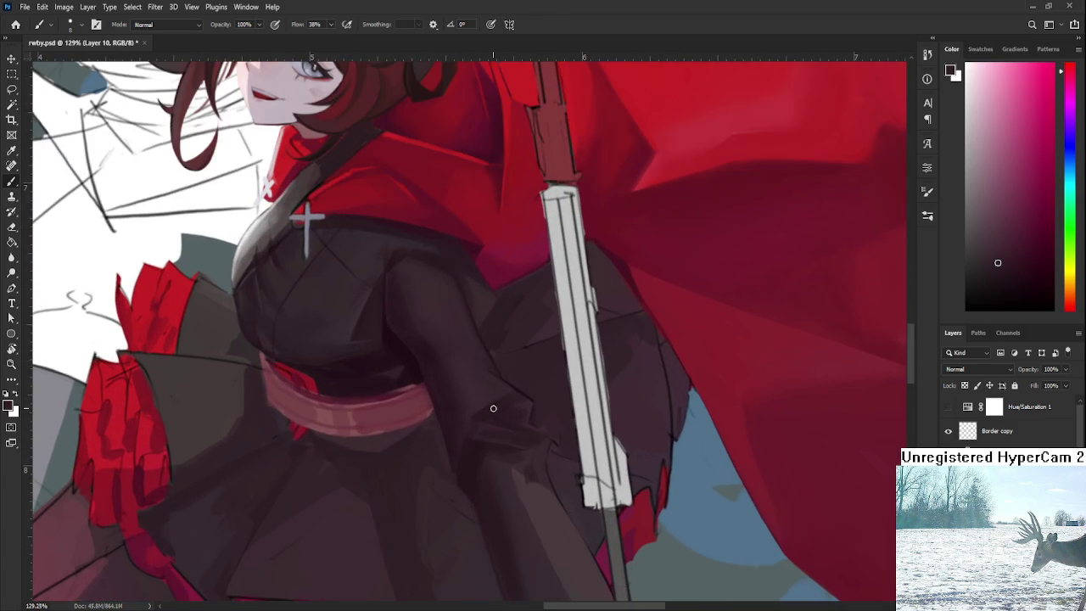
pyautogui.keyDown('alt'); pyautogui.click(481, 411); pyautogui.keyUp('alt')
pyautogui.keyDown('alt'); pyautogui.click(478, 407); pyautogui.keyUp('alt')
# Paint darker folds into the lower sleeve just below the pink sash.
pyautogui.keyDown('alt'); pyautogui.click(502, 392); pyautogui.keyUp('alt')
pyautogui.keyDown('alt'); pyautogui.click(512, 388); pyautogui.keyUp('alt')
pyautogui.keyDown('alt'); pyautogui.click(524, 396); pyautogui.keyUp('alt')
pyautogui.keyDown('alt'); pyautogui.click(480, 393); pyautogui.keyUp('alt')
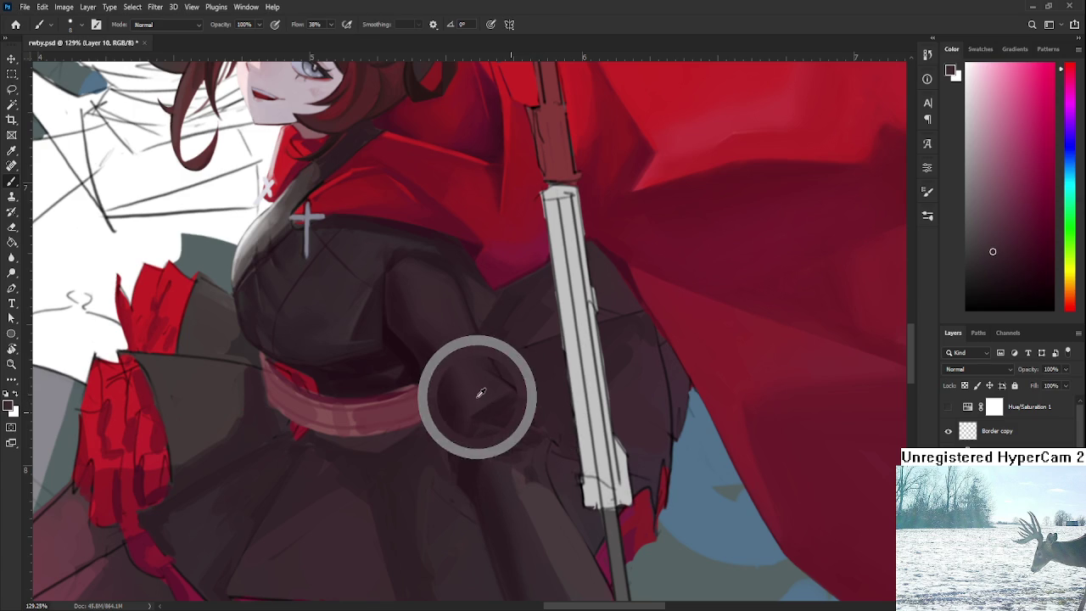
pyautogui.keyDown('alt'); pyautogui.click(513, 438); pyautogui.keyUp('alt')
pyautogui.keyDown('alt'); pyautogui.click(510, 447); pyautogui.keyUp('alt')
pyautogui.keyDown('alt'); pyautogui.click(521, 447); pyautogui.keyUp('alt')
pyautogui.keyDown('alt'); pyautogui.click(523, 452); pyautogui.keyUp('alt')
pyautogui.keyDown('alt'); pyautogui.click(509, 450); pyautogui.keyUp('alt')
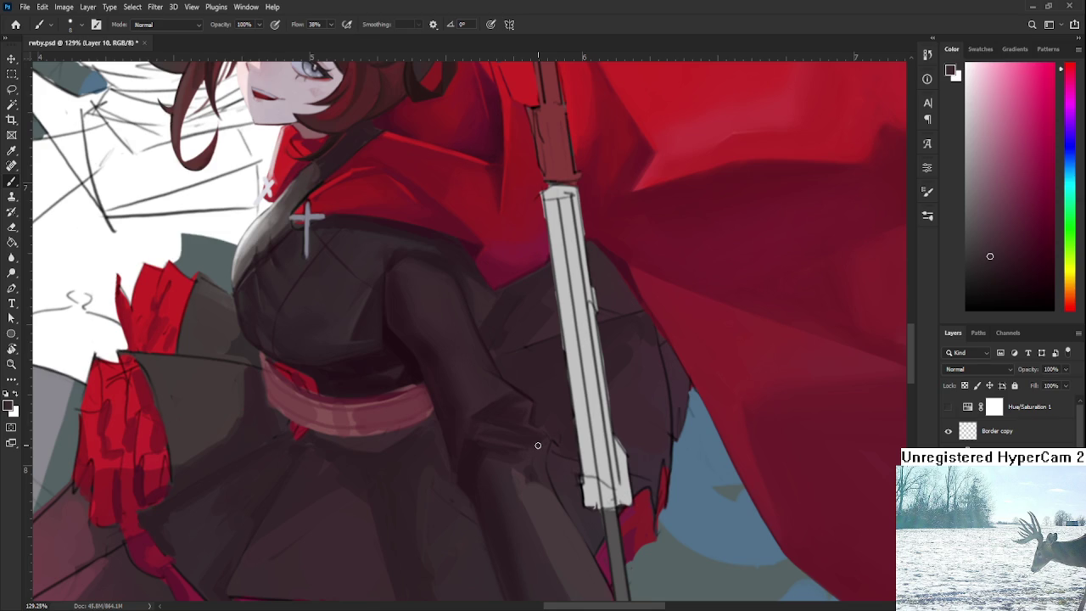
# Add shadow strokes to the sleeve folds beside the scythe shaft.
pyautogui.keyDown('alt'); pyautogui.click(510, 446); pyautogui.keyUp('alt')
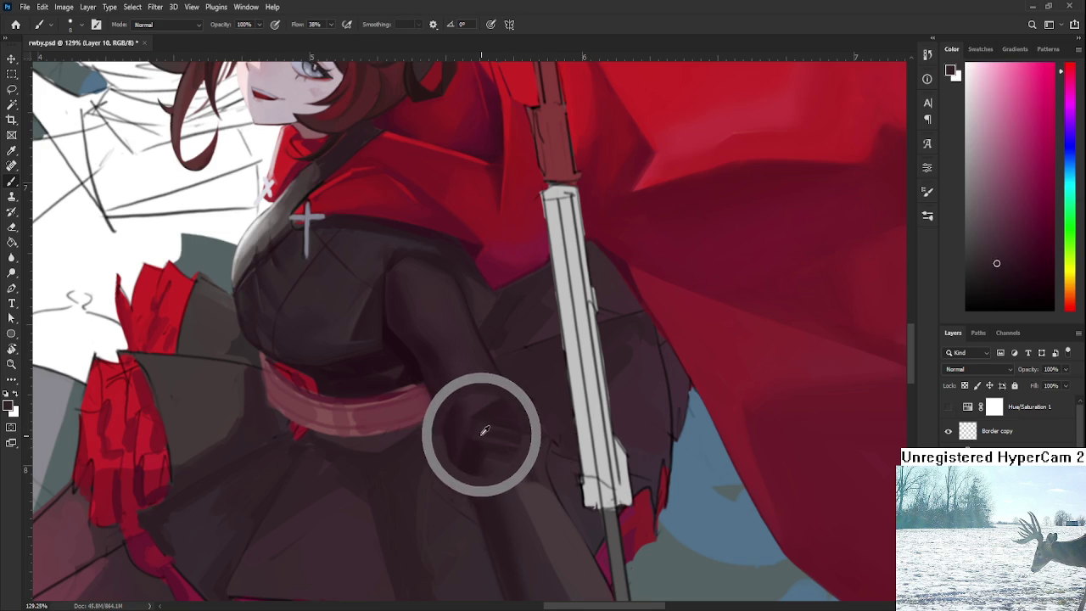
pyautogui.moveTo(484, 431); pyautogui.dragTo(477, 426)
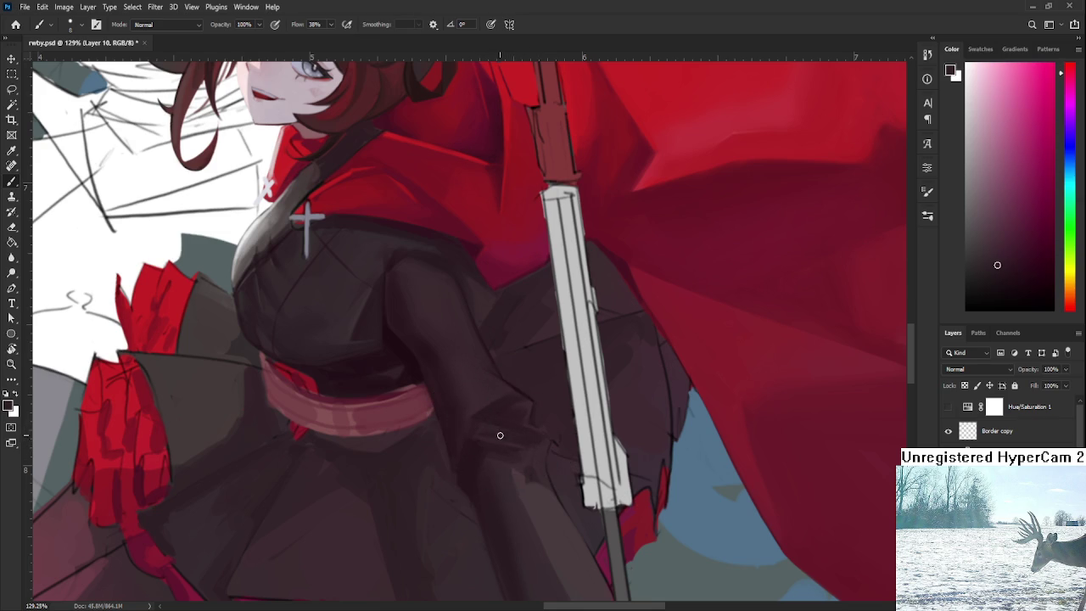
pyautogui.keyDown('alt'); pyautogui.click(492, 427); pyautogui.keyUp('alt')
pyautogui.keyDown('alt'); pyautogui.click(487, 427); pyautogui.keyUp('alt')
pyautogui.keyDown('alt'); pyautogui.click(502, 436); pyautogui.keyUp('alt')
pyautogui.keyDown('alt'); pyautogui.click(502, 436); pyautogui.keyUp('alt')
pyautogui.keyDown('alt'); pyautogui.click(479, 431); pyautogui.keyUp('alt')
pyautogui.keyDown('alt'); pyautogui.click(472, 440); pyautogui.keyUp('alt')
# Blend deep shadows and light highlights into the sleeve, then tilt the view about 16°.
pyautogui.keyDown('alt'); pyautogui.click(494, 430); pyautogui.keyUp('alt')
pyautogui.keyDown('alt'); pyautogui.click(479, 436); pyautogui.keyUp('alt')
pyautogui.keyDown('alt'); pyautogui.click(476, 441); pyautogui.keyUp('alt')
pyautogui.keyDown('alt'); pyautogui.click(469, 420); pyautogui.keyUp('alt')
pyautogui.keyDown('alt'); pyautogui.click(476, 404); pyautogui.keyUp('alt')
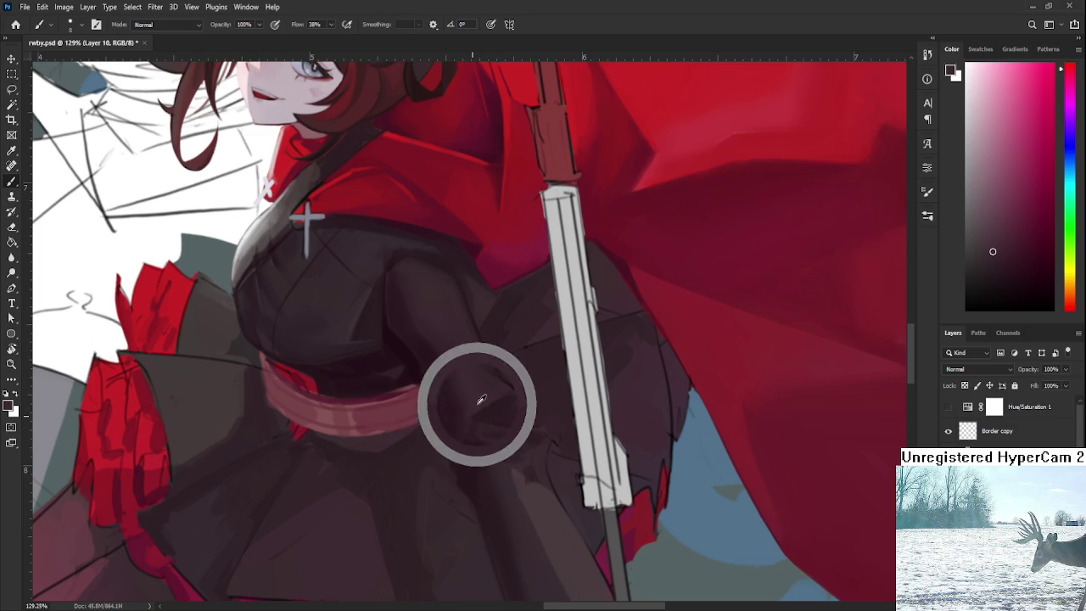
pyautogui.keyDown('alt'); pyautogui.click(458, 469); pyautogui.keyUp('alt')
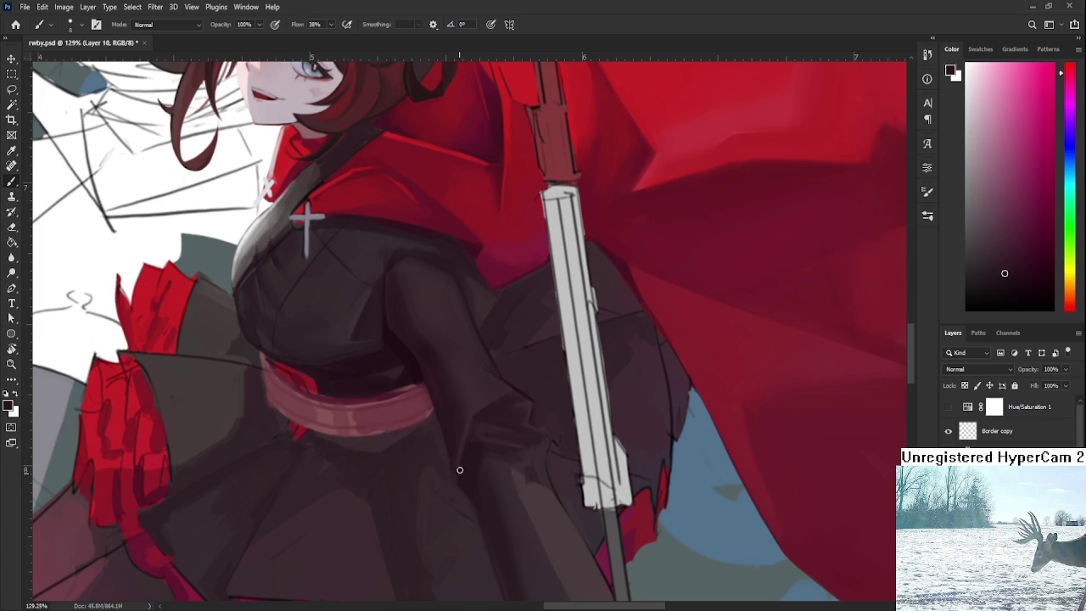
pyautogui.keyDown('alt'); pyautogui.click(470, 423); pyautogui.keyUp('alt')
pyautogui.press('r')
pyautogui.moveTo(478, 373)
pyautogui.mouseDown()
pyautogui.moveTo(507, 386)
pyautogui.moveTo(436, 455)
pyautogui.mouseUp()
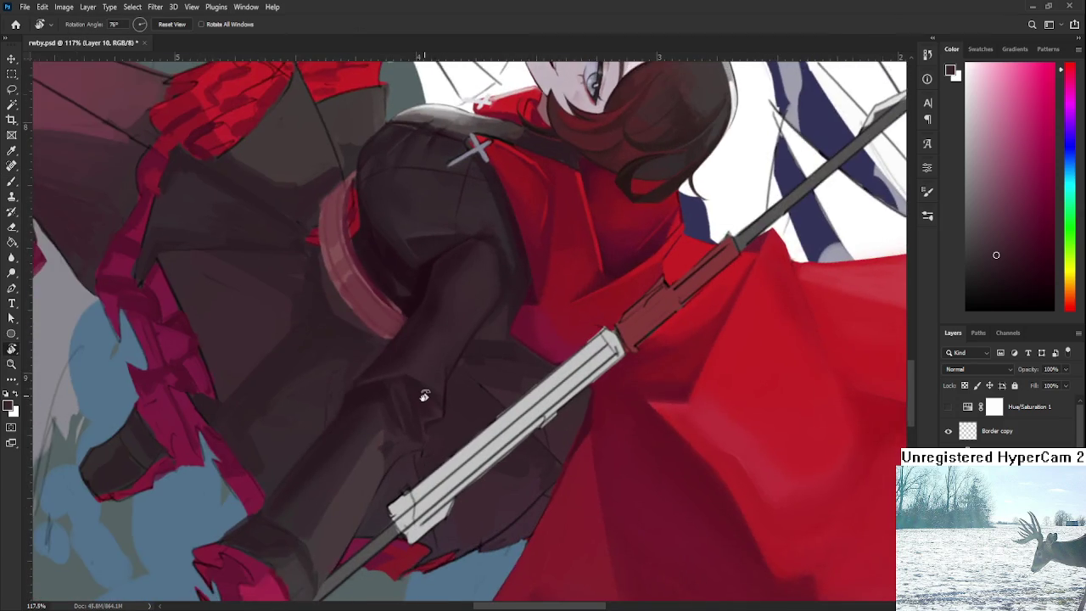
# Dab darker sampled shades onto the sleeve where it overlaps the skirt.
pyautogui.keyDown('alt'); pyautogui.scroll(2, 424, 388); pyautogui.keyUp('alt')
pyautogui.keyDown('alt'); pyautogui.click(397, 386); pyautogui.keyUp('alt')
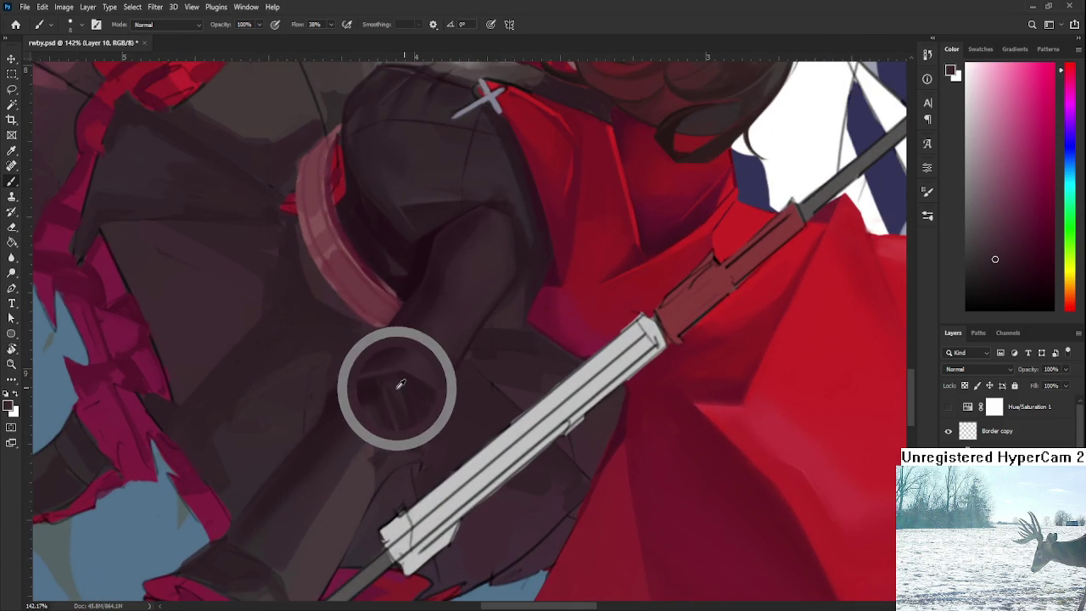
pyautogui.click(390, 390)
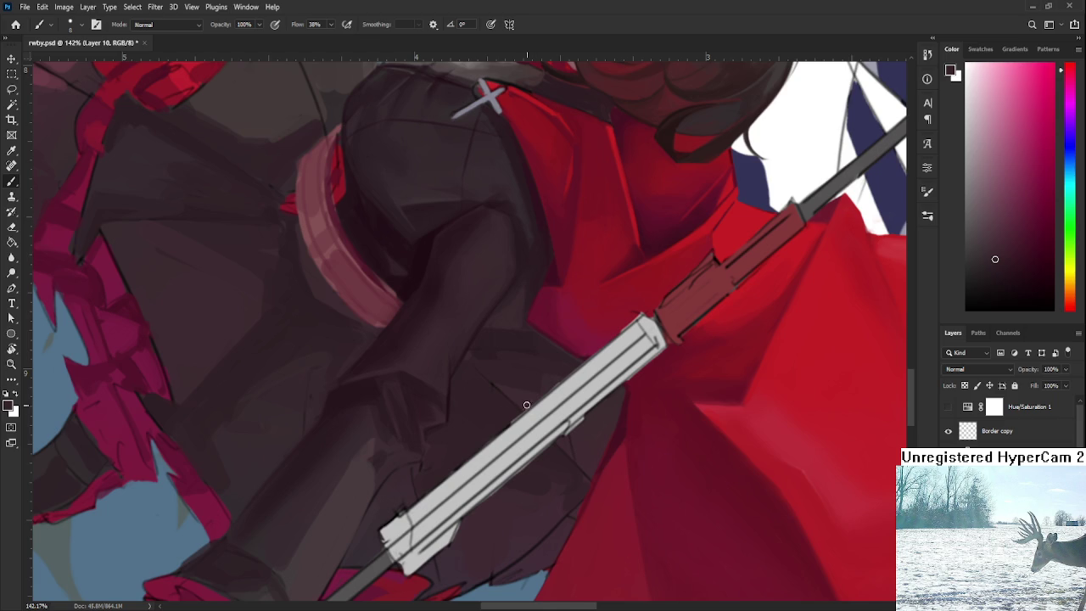
pyautogui.hscroll(-2, 492, 411)
pyautogui.hscroll(-2, 480, 414)
pyautogui.keyDown('alt'); pyautogui.click(458, 396); pyautogui.keyUp('alt')
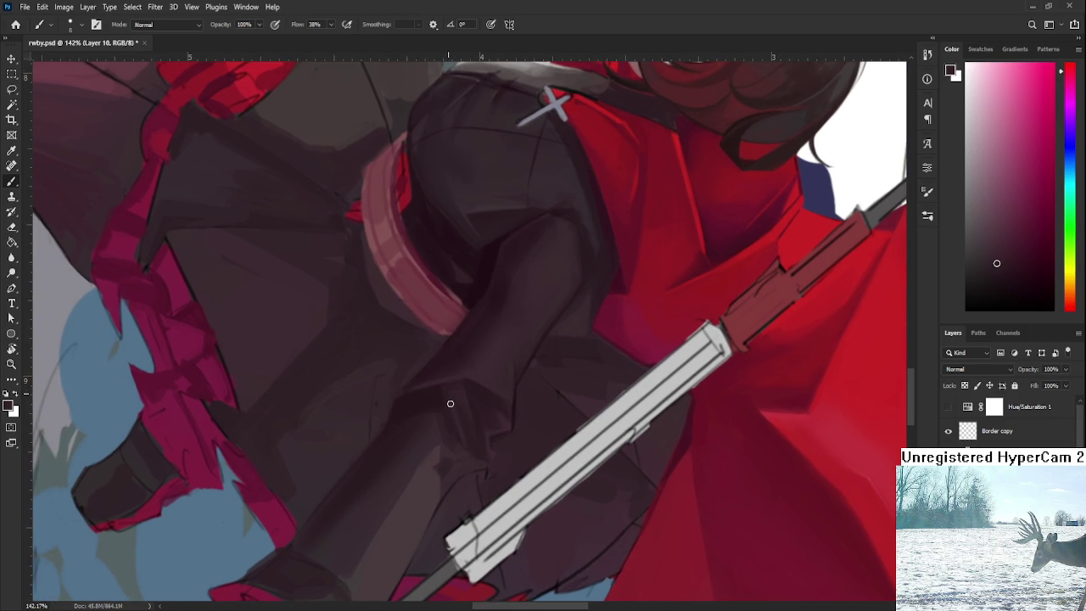
pyautogui.keyDown('alt'); pyautogui.click(455, 392); pyautogui.keyUp('alt')
pyautogui.click(445, 395)
# Paint the fold near the elbow with sampled dark sleeve tones.
pyautogui.keyDown('alt'); pyautogui.click(462, 414); pyautogui.keyUp('alt')
pyautogui.keyDown('alt'); pyautogui.click(461, 397); pyautogui.keyUp('alt')
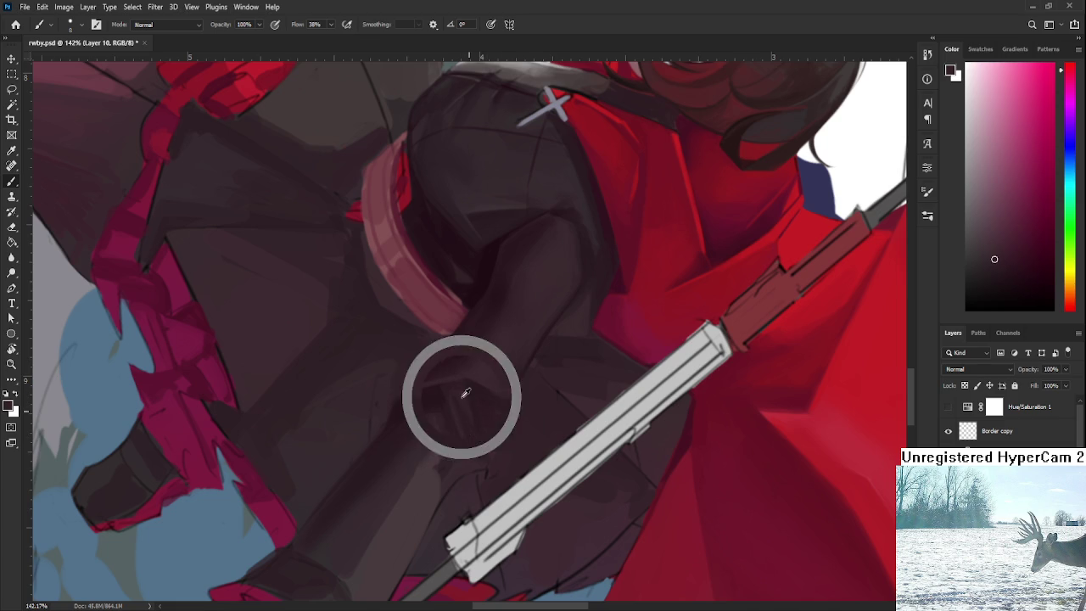
pyautogui.keyDown('alt'); pyautogui.click(468, 396); pyautogui.keyUp('alt')
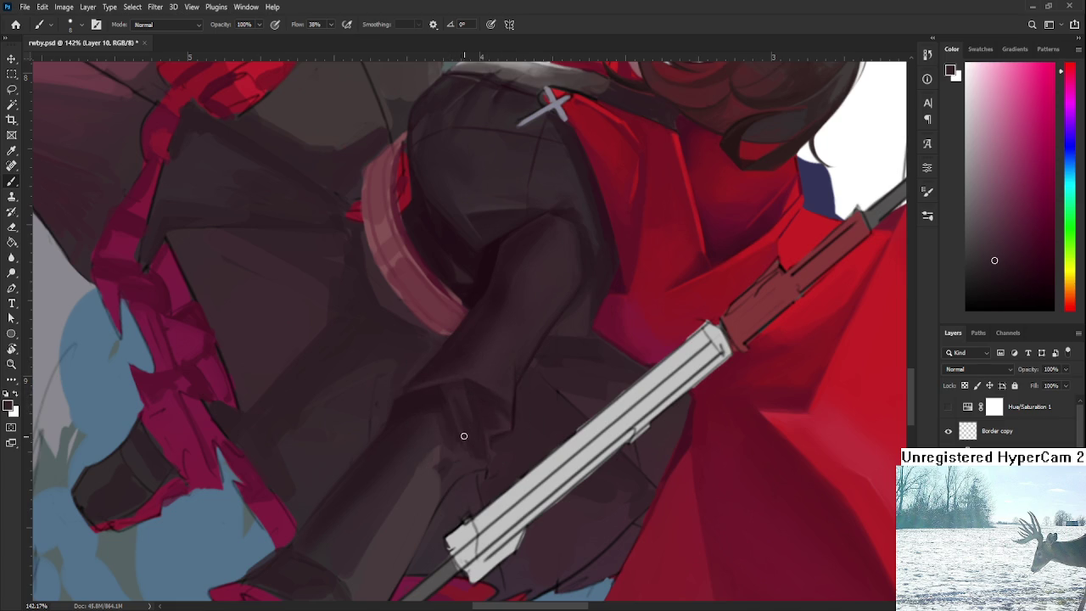
pyautogui.keyDown('alt'); pyautogui.click(465, 416); pyautogui.keyUp('alt')
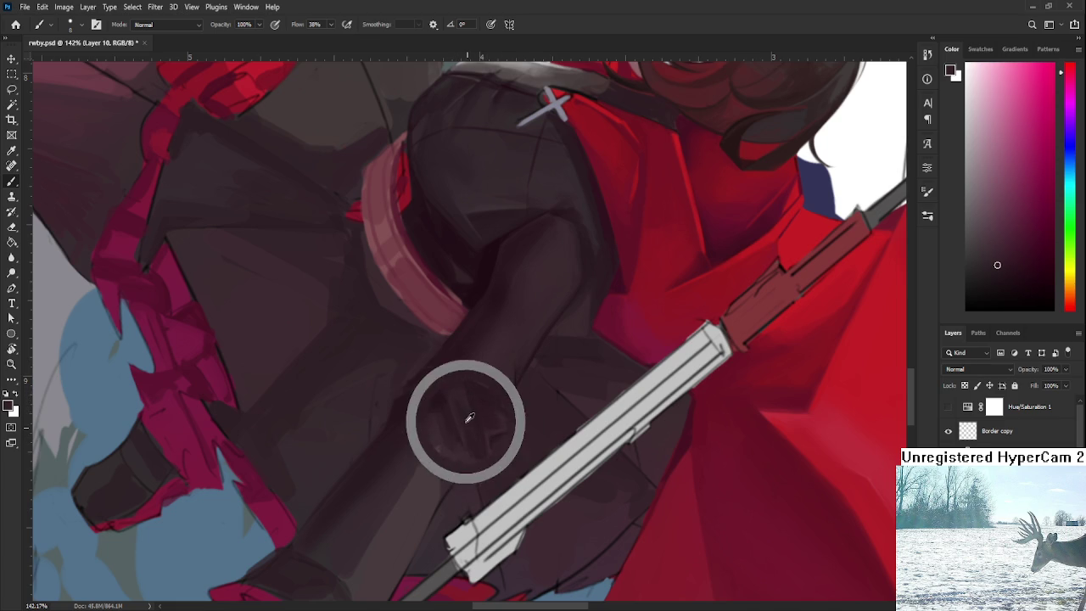
pyautogui.keyDown('alt'); pyautogui.click(461, 397); pyautogui.keyUp('alt')
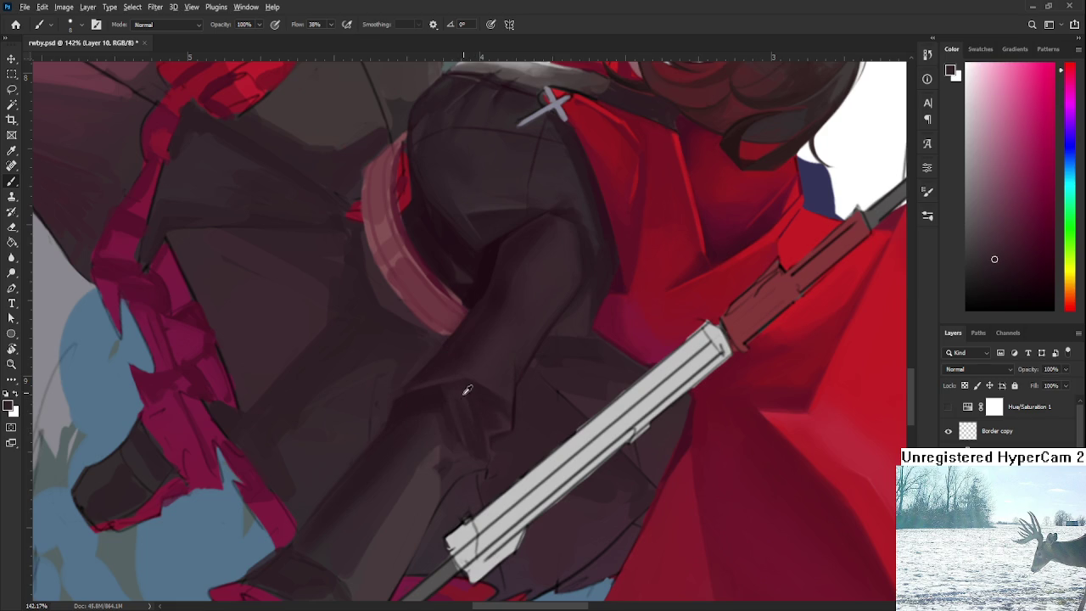
pyautogui.keyDown('alt'); pyautogui.click(463, 415); pyautogui.keyUp('alt')
# Soften the fold shading by alternating lighter and darker sleeve tones.
pyautogui.keyDown('alt'); pyautogui.click(462, 396); pyautogui.keyUp('alt')
pyautogui.keyDown('alt'); pyautogui.click(471, 418); pyautogui.keyUp('alt')
pyautogui.keyDown('alt'); pyautogui.click(474, 419); pyautogui.keyUp('alt')
pyautogui.keyDown('alt'); pyautogui.click(464, 394); pyautogui.keyUp('alt')
pyautogui.keyDown('alt'); pyautogui.click(472, 416); pyautogui.keyUp('alt')
pyautogui.scroll(-5, 552, 102)
# Review the whole illustration tilted 18°, then zoom back in with the scythe diagonal.
pyautogui.press('r')
pyautogui.moveTo(551, 102); pyautogui.dragTo(494, 308)
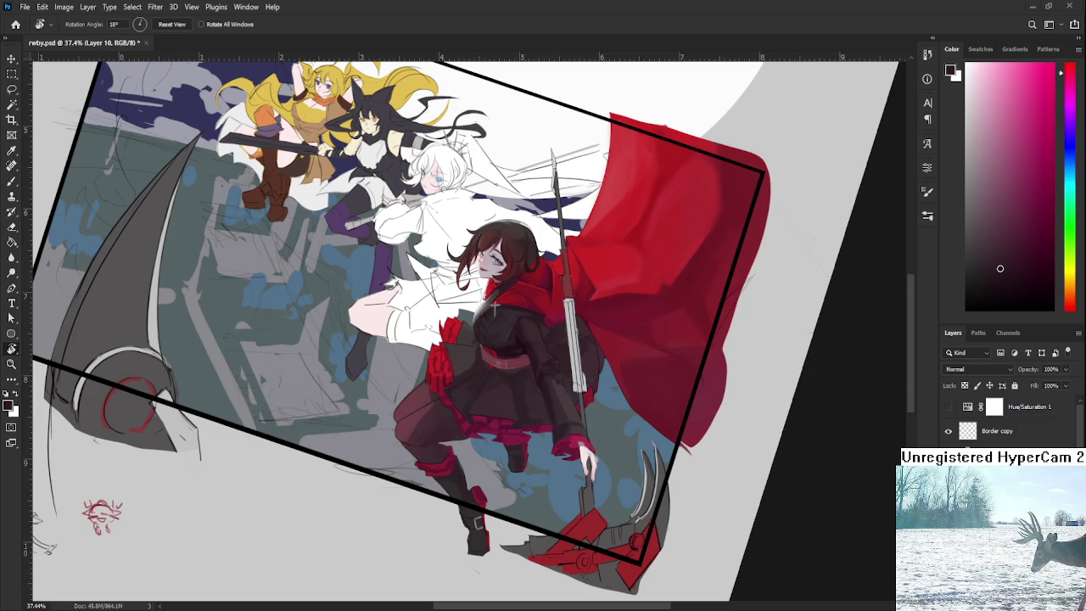
pyautogui.scroll(2, 550, 471)
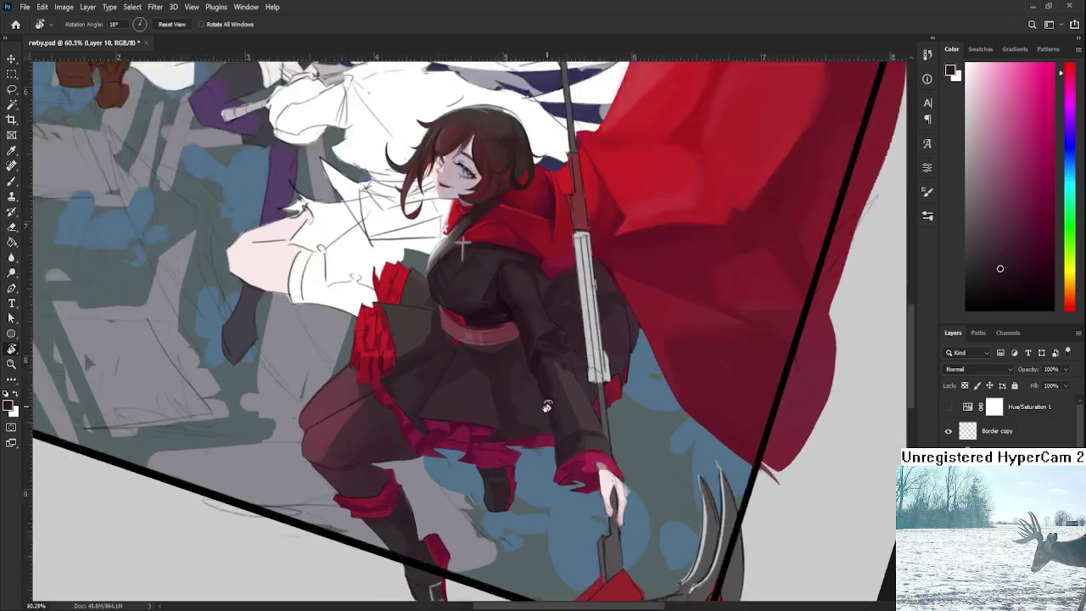
pyautogui.scroll(2, 538, 368)
pyautogui.scroll(1, 461, 426)
pyautogui.scroll(1, 490, 384)
pyautogui.scroll(1, 487, 381)
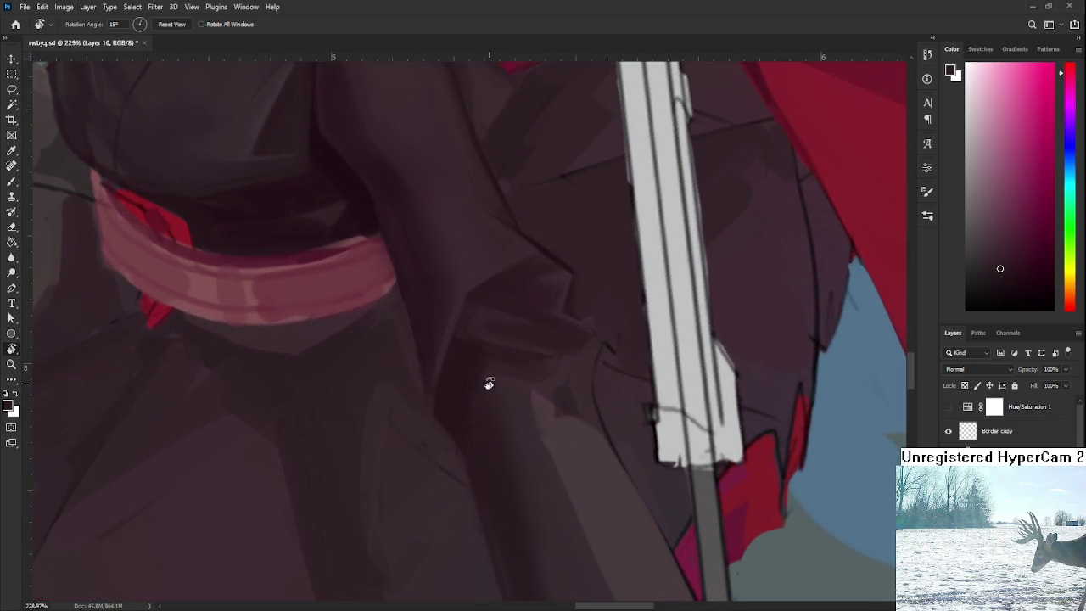
pyautogui.moveTo(487, 380); pyautogui.dragTo(470, 504)
# Brush small blended shadows into the sleeve-end crease beside the scythe shaft.
pyautogui.keyDown('alt'); pyautogui.click(455, 339); pyautogui.keyUp('alt')
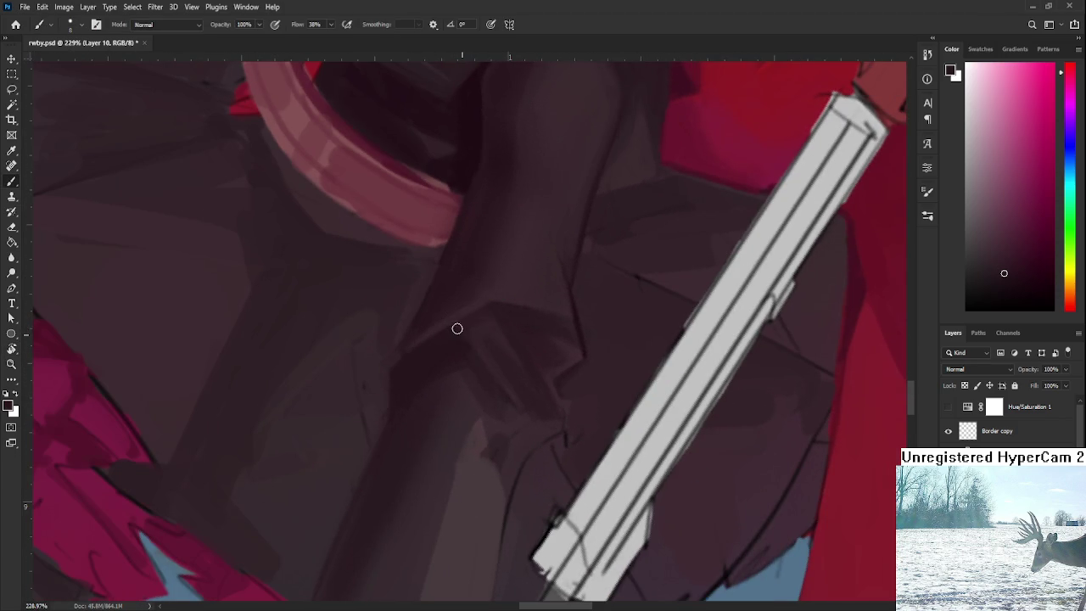
pyautogui.keyDown('alt'); pyautogui.click(490, 327); pyautogui.keyUp('alt')
pyautogui.moveTo(514, 339); pyautogui.dragTo(509, 383)
pyautogui.keyDown('alt'); pyautogui.click(512, 365); pyautogui.keyUp('alt')
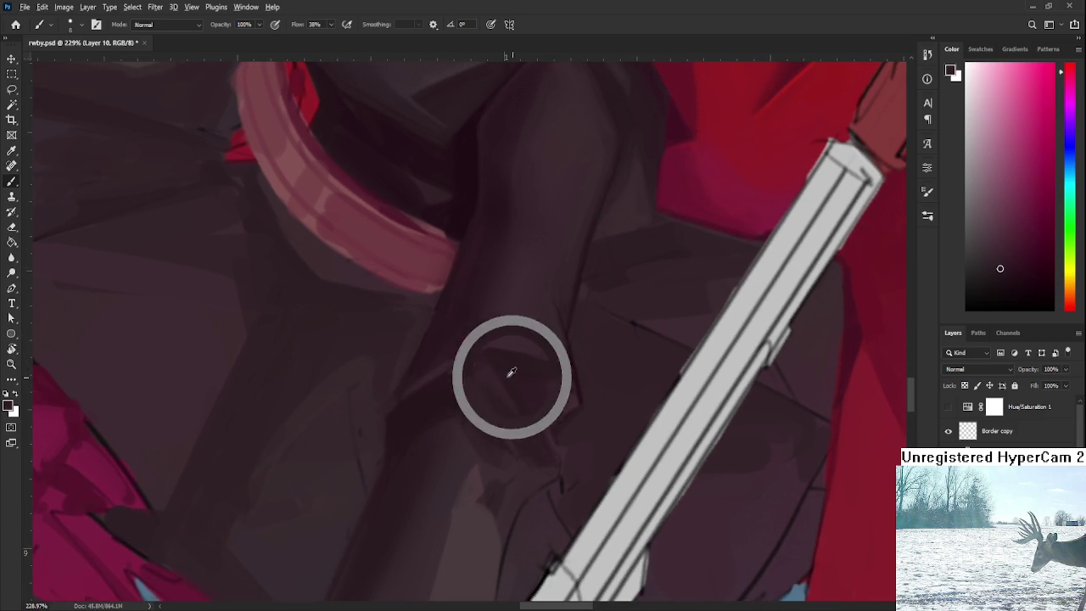
pyautogui.keyDown('alt'); pyautogui.click(567, 399); pyautogui.keyUp('alt')
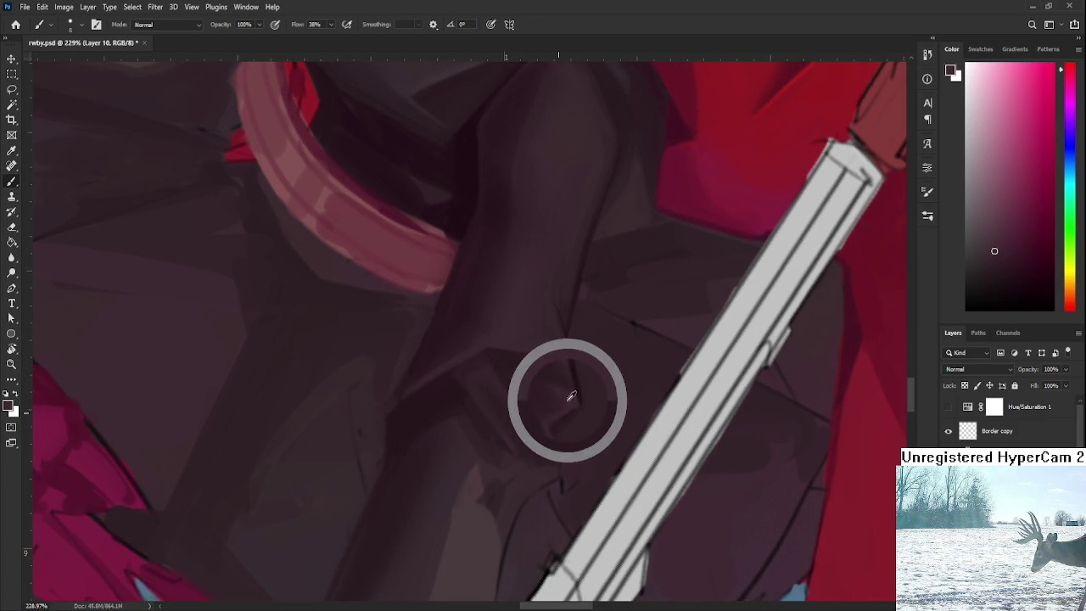
pyautogui.keyDown('alt'); pyautogui.click(561, 391); pyautogui.keyUp('alt')
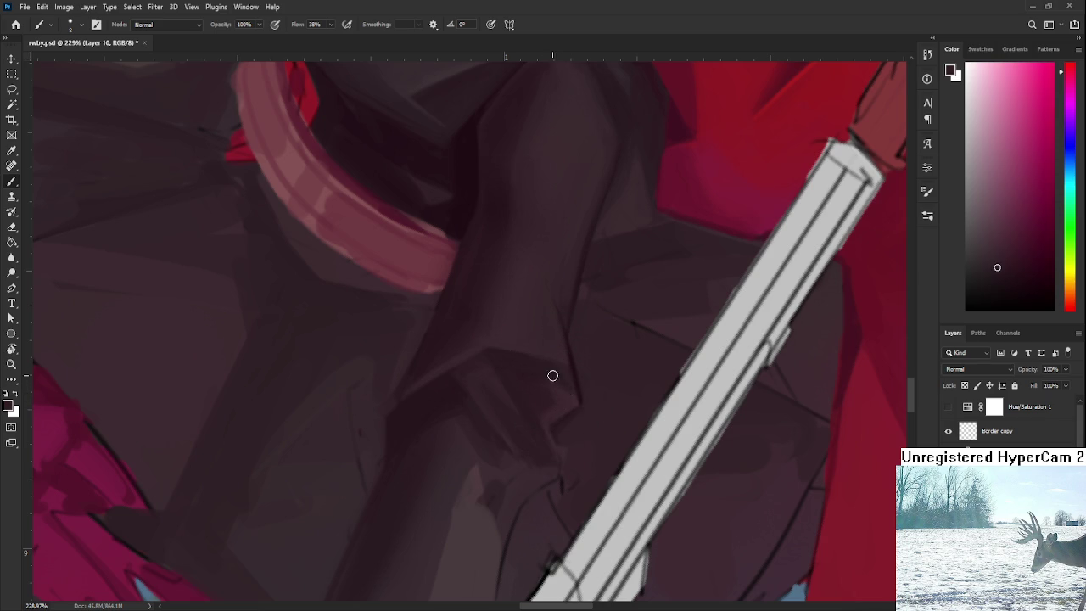
pyautogui.keyDown('alt'); pyautogui.click(551, 375); pyautogui.keyUp('alt')
pyautogui.keyDown('alt'); pyautogui.click(520, 366); pyautogui.keyUp('alt')
# Rotate the canvas view to about 30 degrees and zoom in on Ruby's sleeve.
pyautogui.press('r')
pyautogui.moveTo(526, 419); pyautogui.dragTo(546, 403)
pyautogui.scroll(-2, 562, 379)
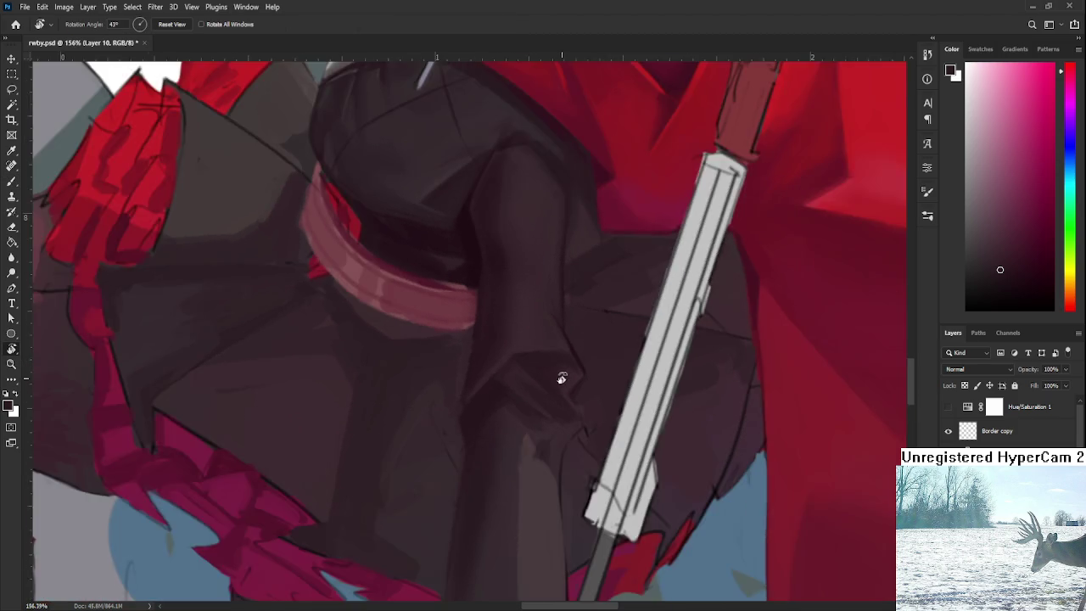
pyautogui.scroll(-3, 562, 379)
pyautogui.scroll(-2, 564, 380)
pyautogui.scroll(2, 574, 392)
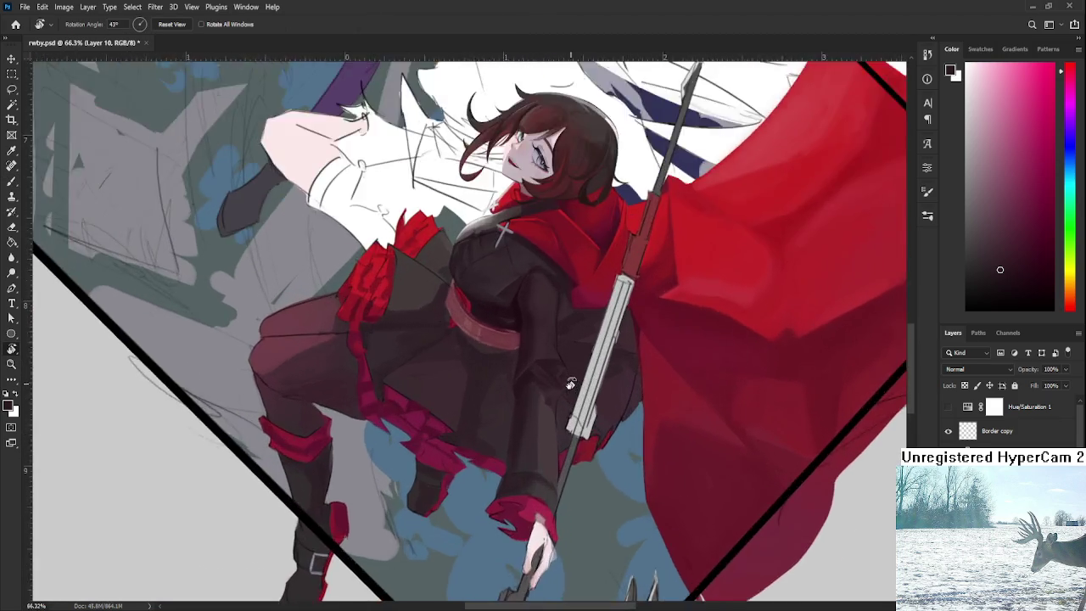
pyautogui.scroll(2, 574, 392)
pyautogui.moveTo(571, 428); pyautogui.dragTo(538, 375)
pyautogui.scroll(1, 539, 376)
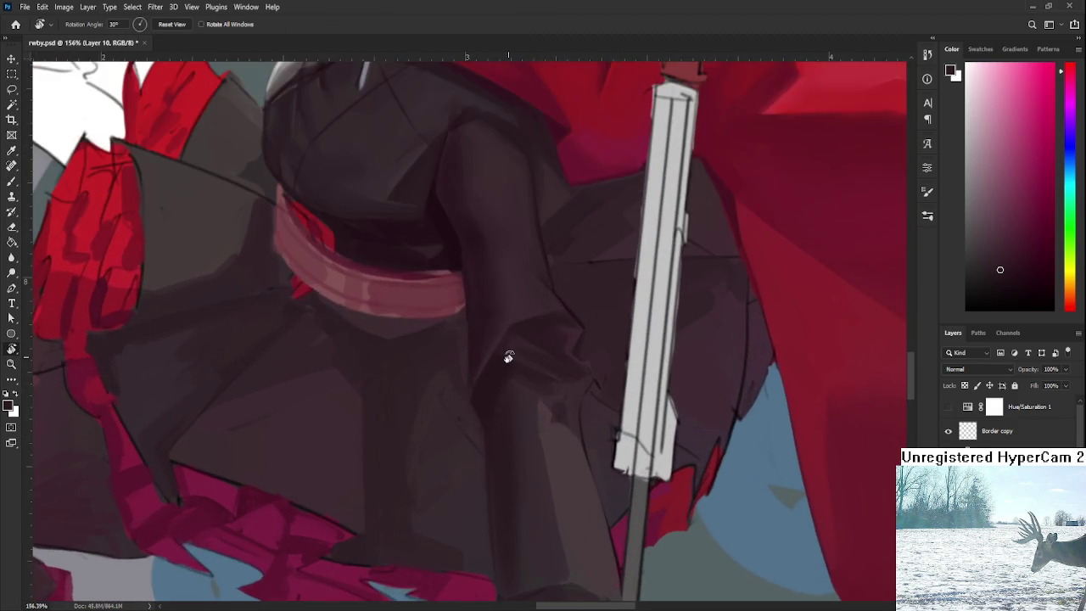
pyautogui.scroll(1, 509, 359)
# With the Brush tool, sample dark fold and shadow tones from the sleeve.
pyautogui.press('b')
pyautogui.keyDown('alt'); pyautogui.click(499, 375); pyautogui.keyUp('alt')
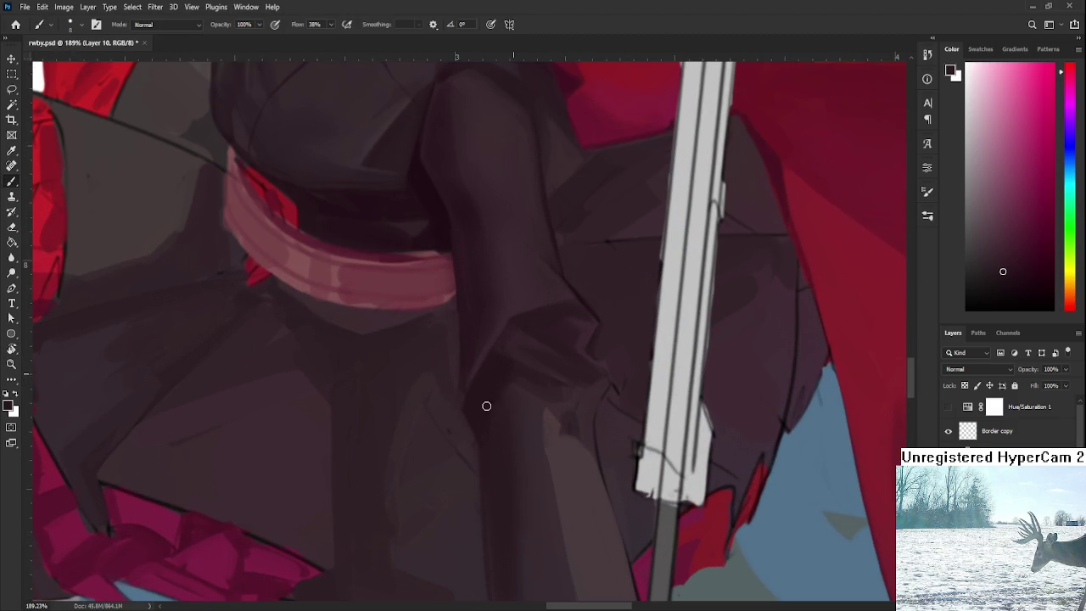
pyautogui.keyDown('alt'); pyautogui.click(516, 386); pyautogui.keyUp('alt')
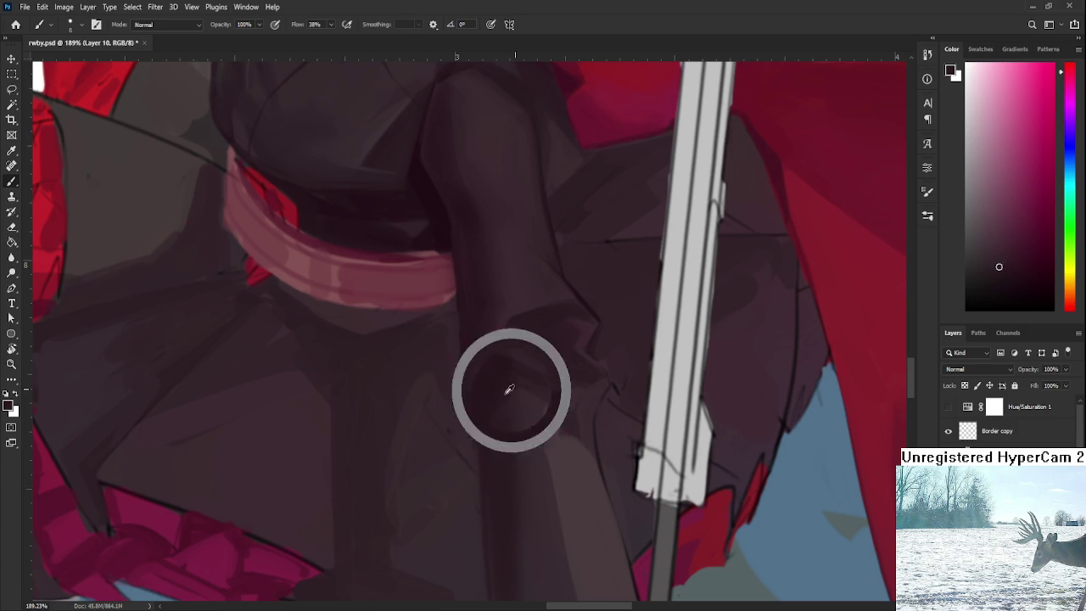
pyautogui.keyDown('alt'); pyautogui.click(498, 375); pyautogui.keyUp('alt')
pyautogui.keyDown('alt'); pyautogui.click(504, 371); pyautogui.keyUp('alt')
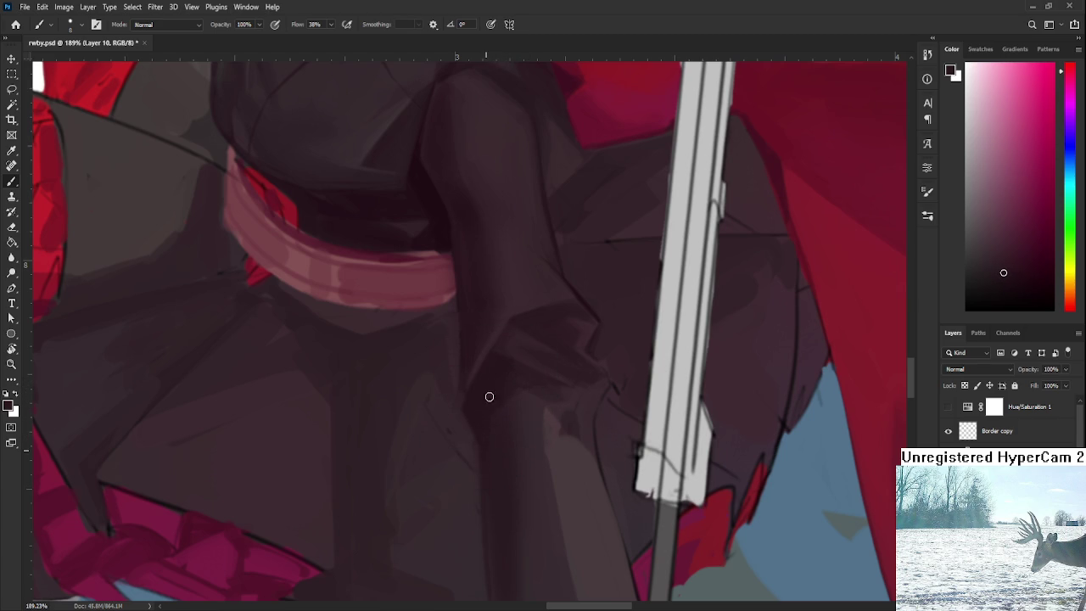
pyautogui.scroll(-3, 479, 373)
pyautogui.scroll(-1, 479, 373)
pyautogui.scroll(-3, 473, 351)
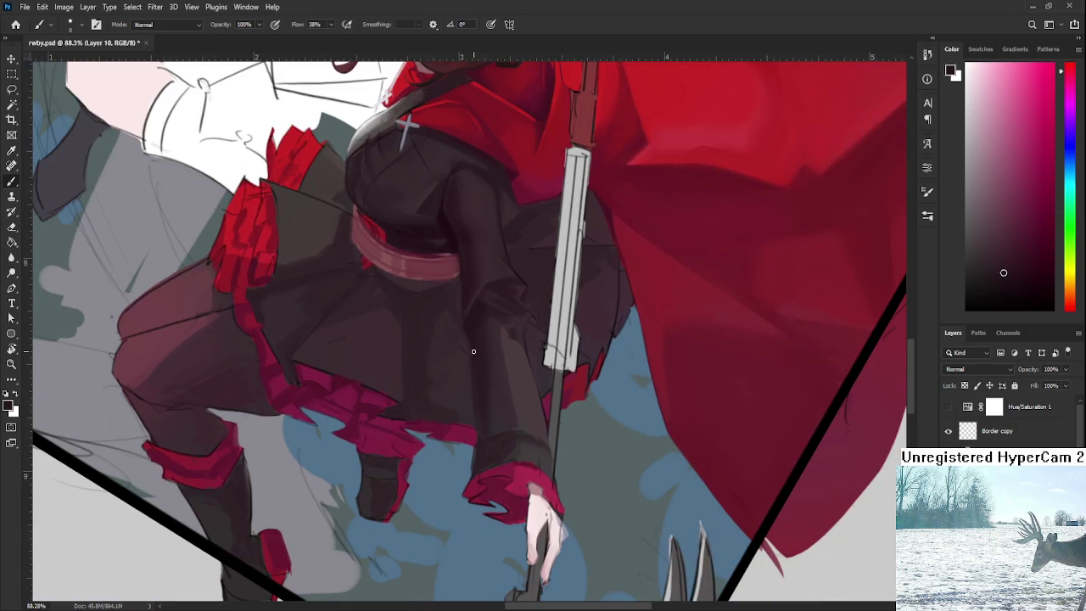
pyautogui.keyDown('alt'); pyautogui.click(465, 309); pyautogui.keyUp('alt')
pyautogui.keyDown('alt'); pyautogui.click(480, 350); pyautogui.keyUp('alt')
pyautogui.keyDown('alt'); pyautogui.click(485, 353); pyautogui.keyUp('alt')
# Set the brush to 30 px and sample sleeve shades beside the scythe shaft.
pyautogui.scroll(3, 513, 369)
pyautogui.scroll(1, 438, 363)
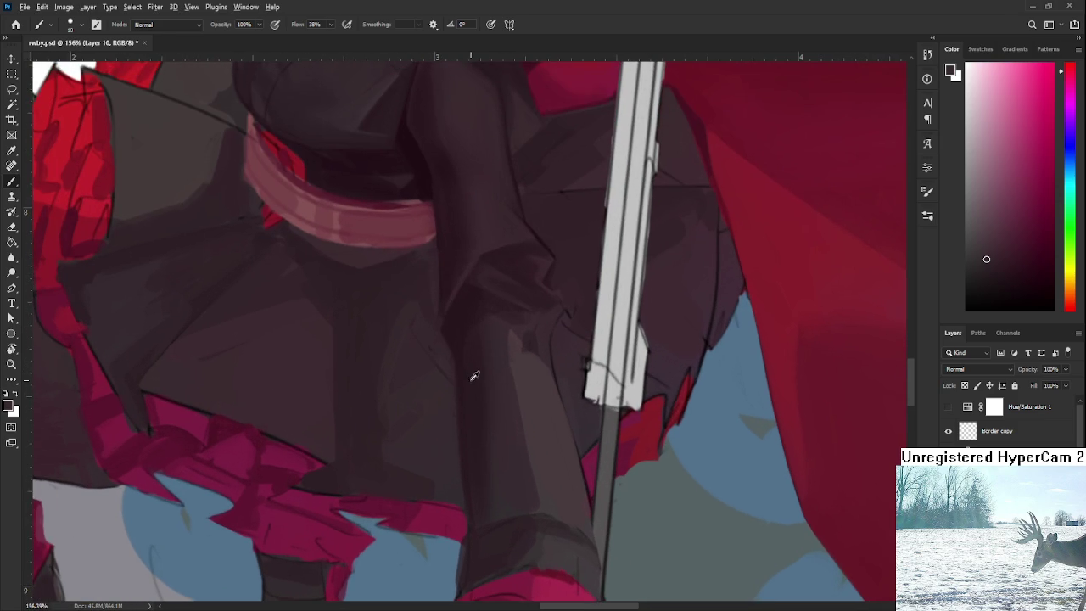
pyautogui.keyDown('alt'); pyautogui.click(458, 341); pyautogui.keyUp('alt')
pyautogui.press(']')
pyautogui.press(']')
pyautogui.press(']')
pyautogui.press('[')
pyautogui.keyDown('alt'); pyautogui.click(475, 386); pyautogui.keyUp('alt')
pyautogui.keyDown('alt'); pyautogui.click(492, 431); pyautogui.keyUp('alt')
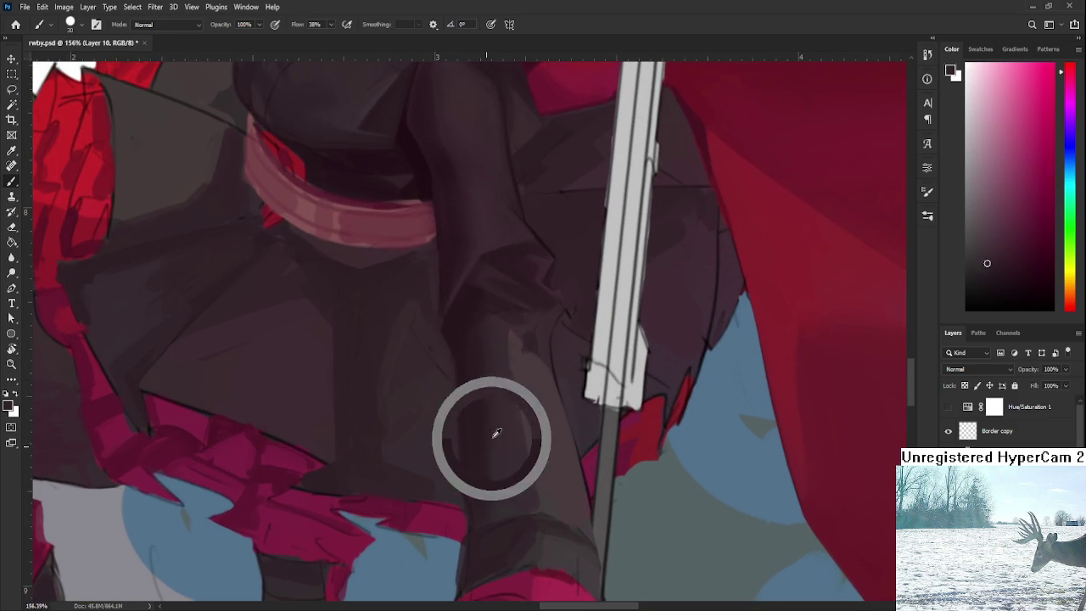
pyautogui.keyDown('alt'); pyautogui.click(492, 372); pyautogui.keyUp('alt')
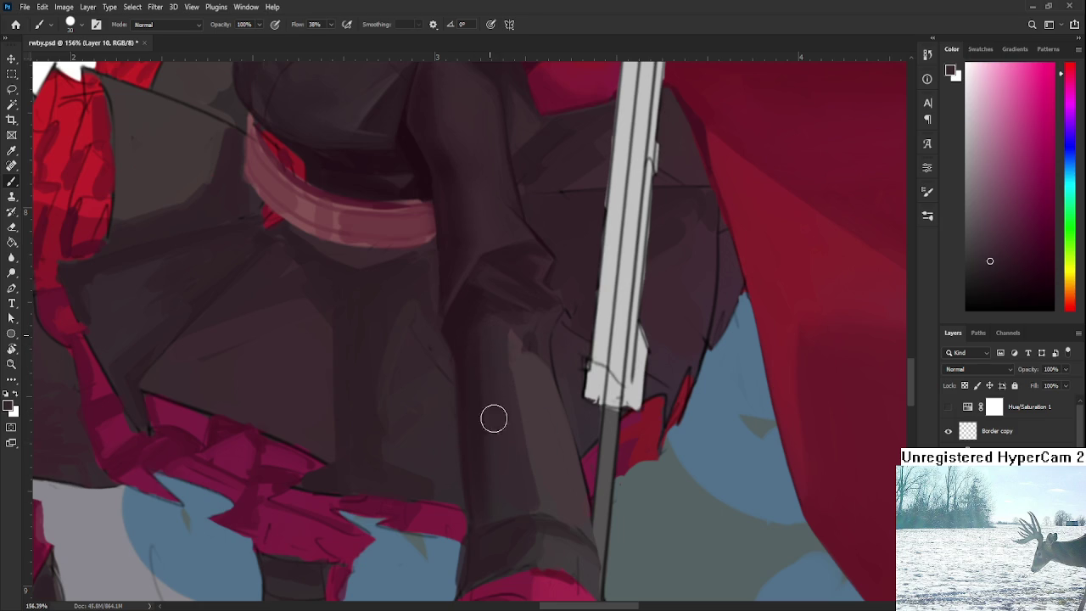
pyautogui.keyDown('alt'); pyautogui.click(496, 390); pyautogui.keyUp('alt')
pyautogui.keyDown('alt'); pyautogui.click(481, 338); pyautogui.keyUp('alt')
pyautogui.keyDown('alt'); pyautogui.click(485, 310); pyautogui.keyUp('alt')
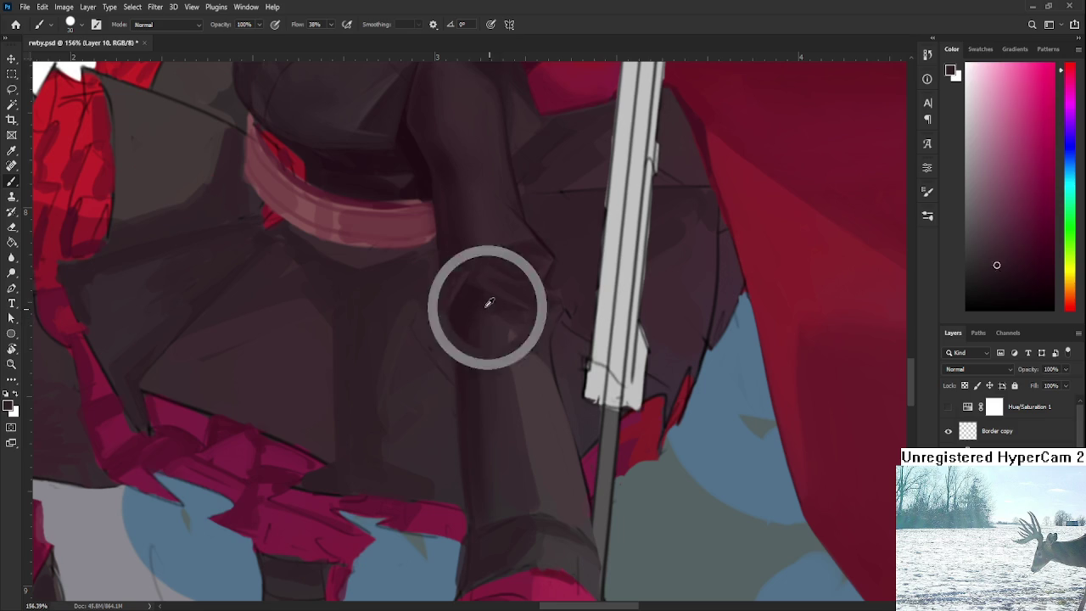
# Sample neighbouring sleeve tones to shade the lower sleeve toward the cuff.
pyautogui.scroll(-1, 487, 340)
pyautogui.keyDown('alt'); pyautogui.click(481, 392); pyautogui.keyUp('alt')
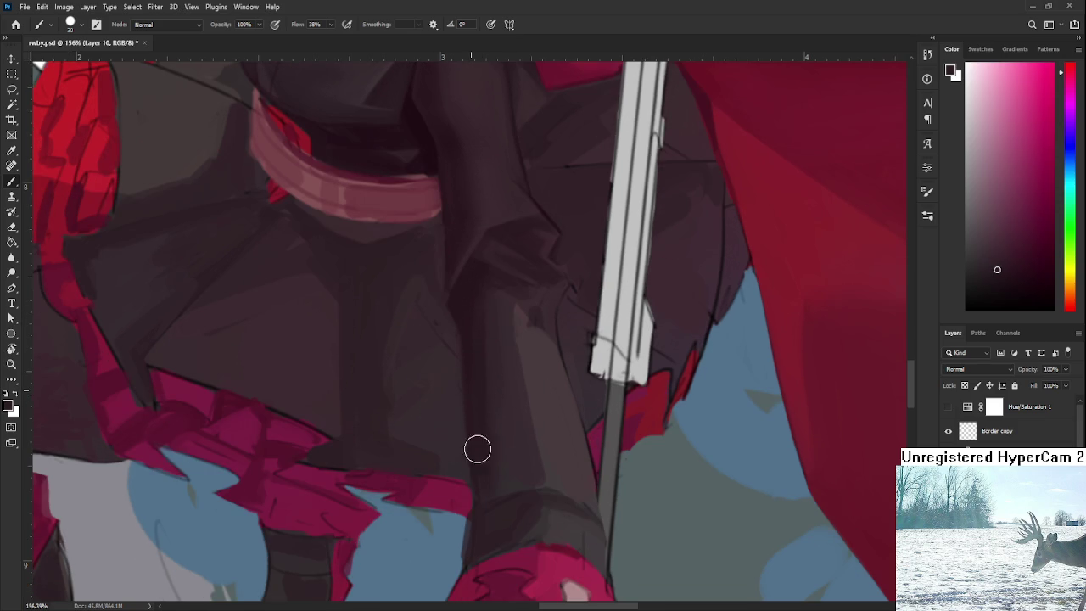
pyautogui.keyDown('alt'); pyautogui.click(493, 460); pyautogui.keyUp('alt')
pyautogui.keyDown('alt'); pyautogui.click(496, 409); pyautogui.keyUp('alt')
pyautogui.keyDown('alt'); pyautogui.click(498, 338); pyautogui.keyUp('alt')
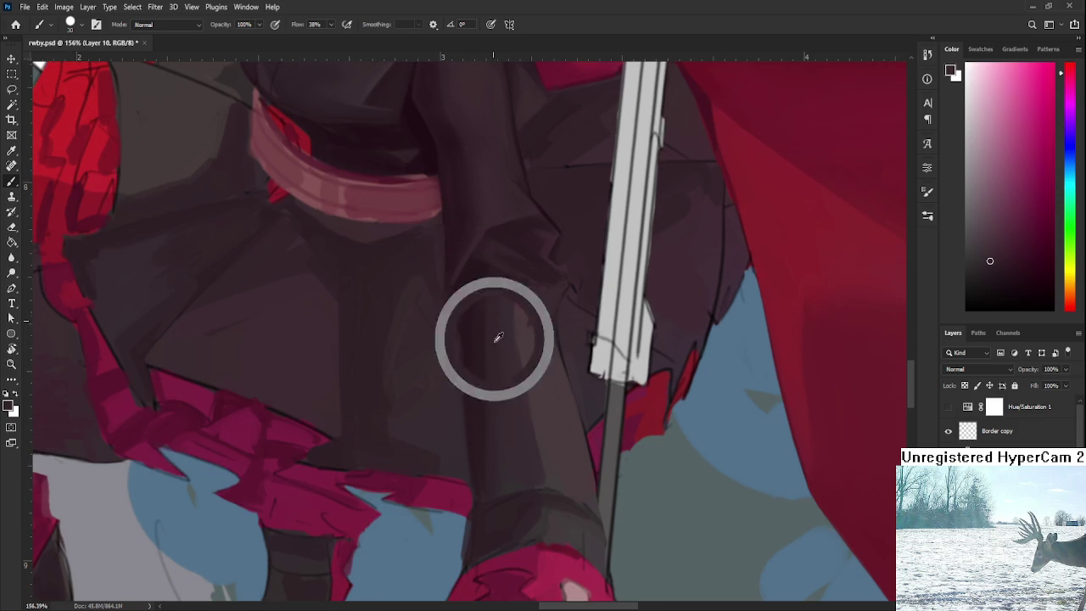
pyautogui.keyDown('alt'); pyautogui.click(507, 322); pyautogui.keyUp('alt')
pyautogui.keyDown('alt'); pyautogui.click(499, 312); pyautogui.keyUp('alt')
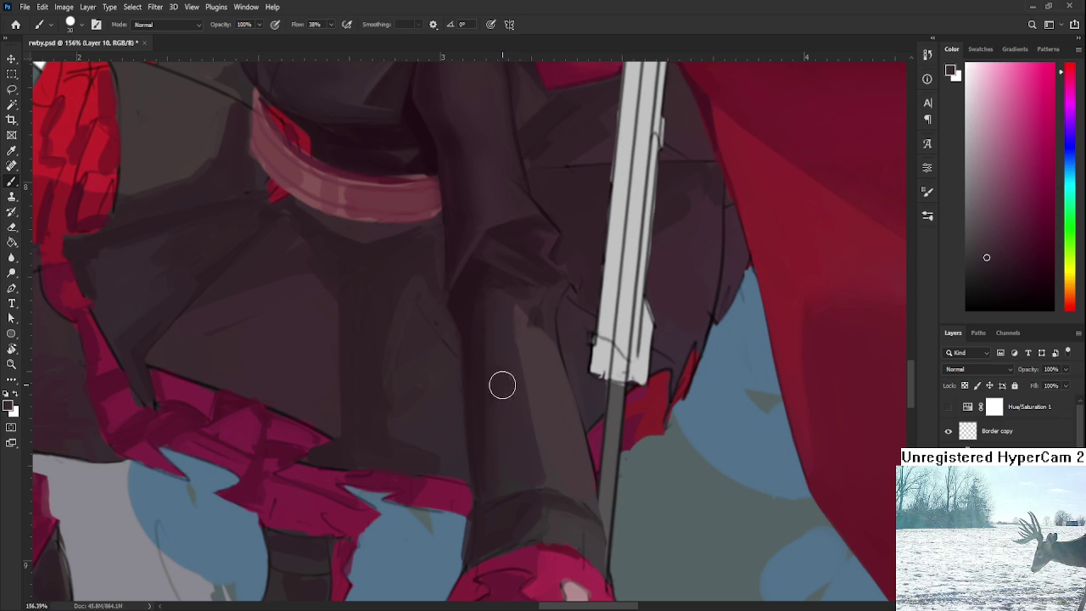
pyautogui.scroll(-5, 501, 382)
pyautogui.scroll(-2, 526, 380)
pyautogui.scroll(5, 524, 378)
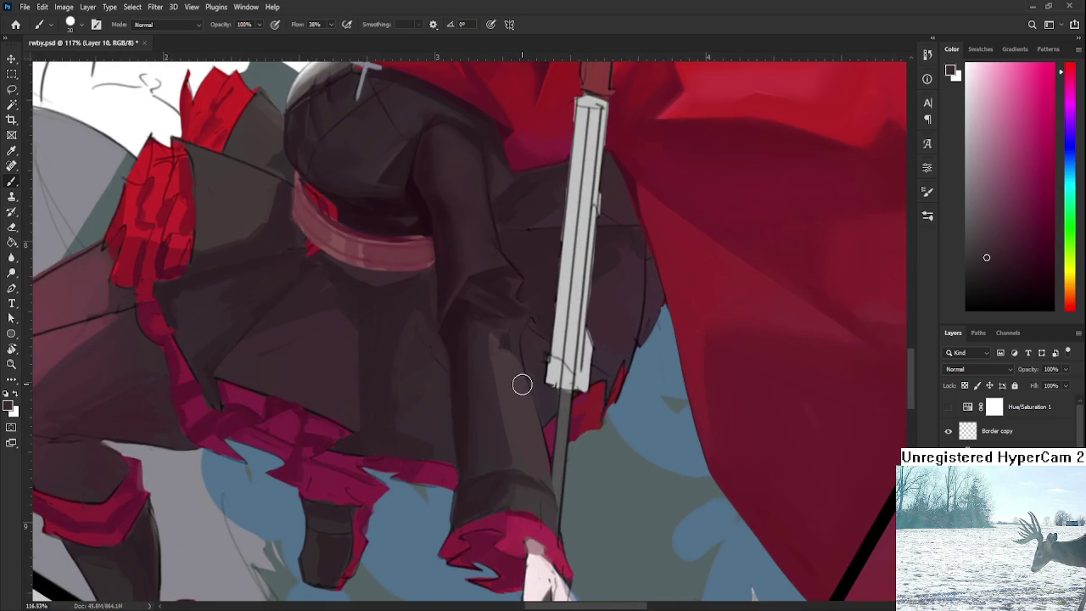
# Paint a lighter highlight stroke running down the dark sleeve.
pyautogui.keyDown('alt'); pyautogui.click(499, 381); pyautogui.keyUp('alt')
pyautogui.moveTo(487, 353); pyautogui.dragTo(503, 455)
pyautogui.moveTo(497, 402); pyautogui.dragTo(509, 468)
pyautogui.keyDown('alt'); pyautogui.click(486, 350); pyautogui.keyUp('alt')
# Resample darker sleeve shades to blend the highlight's edges.
pyautogui.keyDown('alt'); pyautogui.click(477, 466); pyautogui.keyUp('alt')
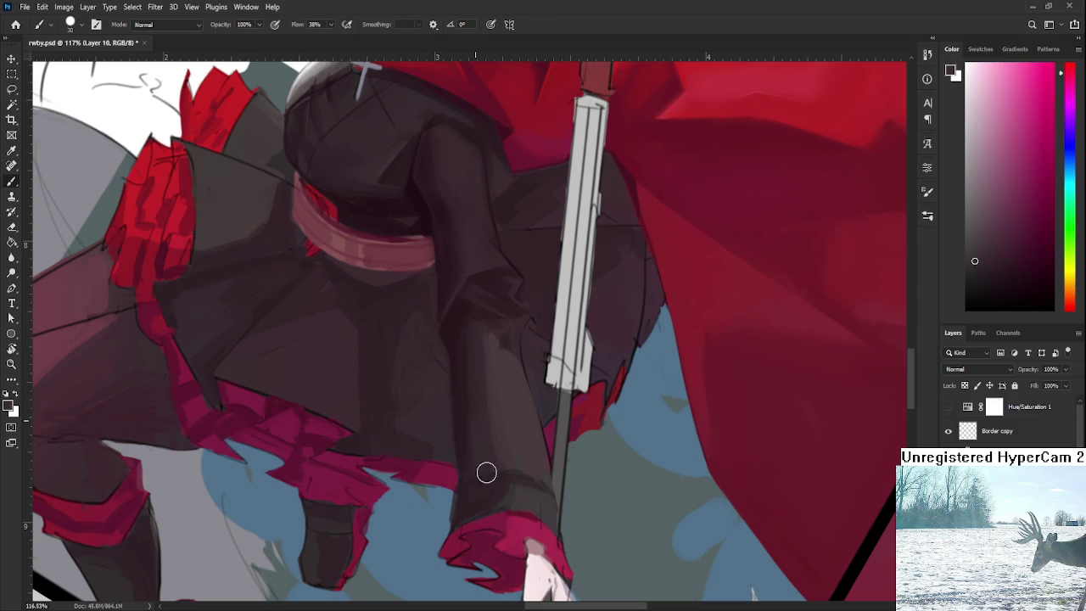
pyautogui.keyDown('alt'); pyautogui.click(475, 426); pyautogui.keyUp('alt')
pyautogui.keyDown('alt'); pyautogui.click(481, 425); pyautogui.keyUp('alt')
pyautogui.keyDown('alt'); pyautogui.click(477, 402); pyautogui.keyUp('alt')
pyautogui.keyDown('alt'); pyautogui.click(467, 406); pyautogui.keyUp('alt')
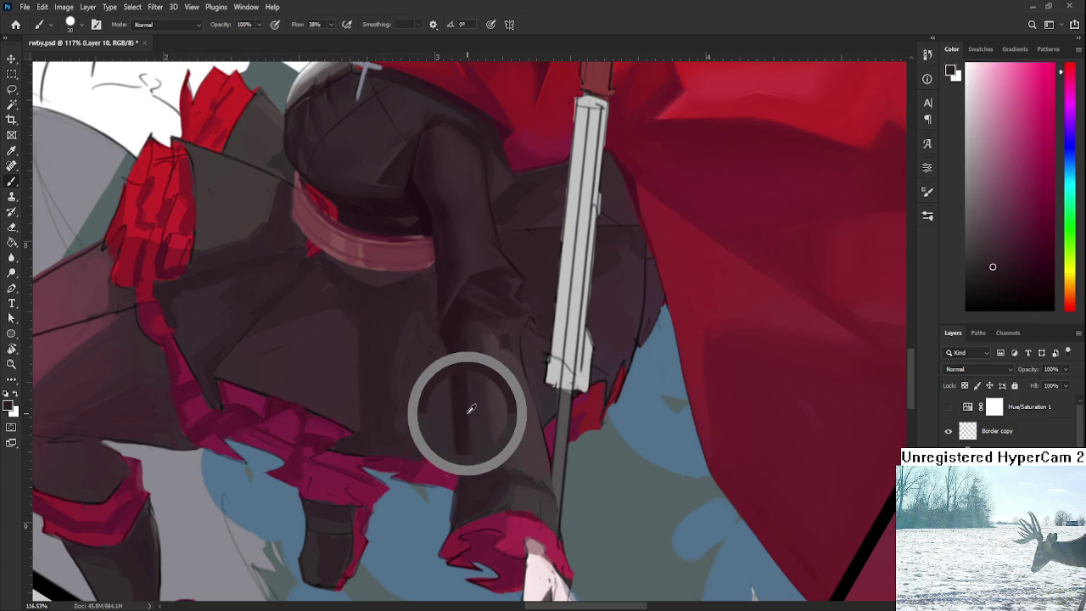
pyautogui.keyDown('alt'); pyautogui.click(472, 410); pyautogui.keyUp('alt')
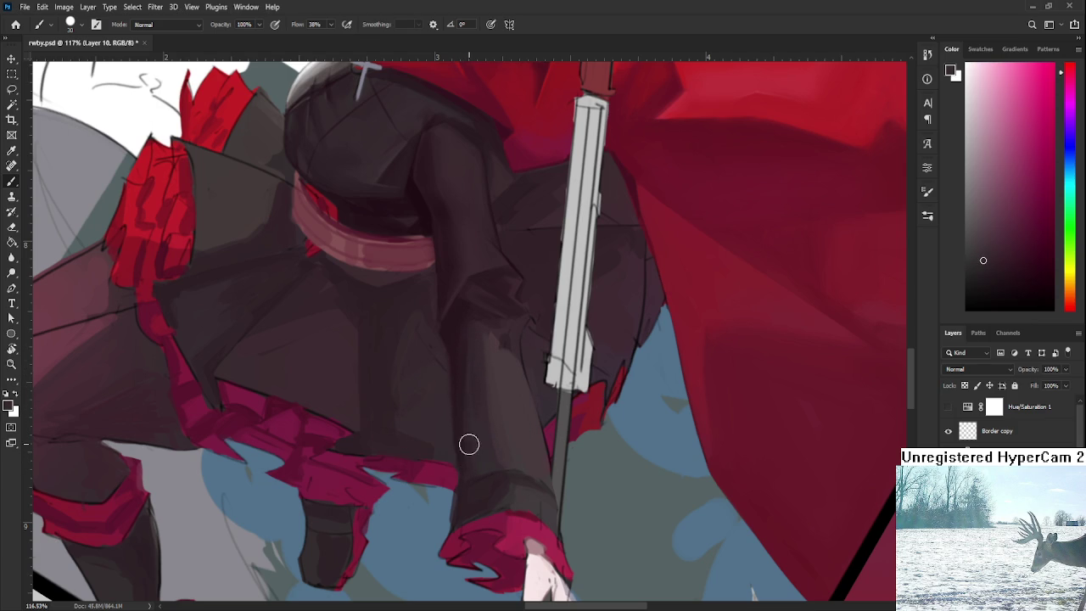
pyautogui.keyDown('alt'); pyautogui.click(472, 390); pyautogui.keyUp('alt')
pyautogui.keyDown('alt'); pyautogui.click(482, 397); pyautogui.keyUp('alt')
# Continue blending the sleeve with alternating lighter and darker sampled shades.
pyautogui.scroll(3, 480, 359)
pyautogui.keyDown('alt'); pyautogui.click(494, 424); pyautogui.keyUp('alt')
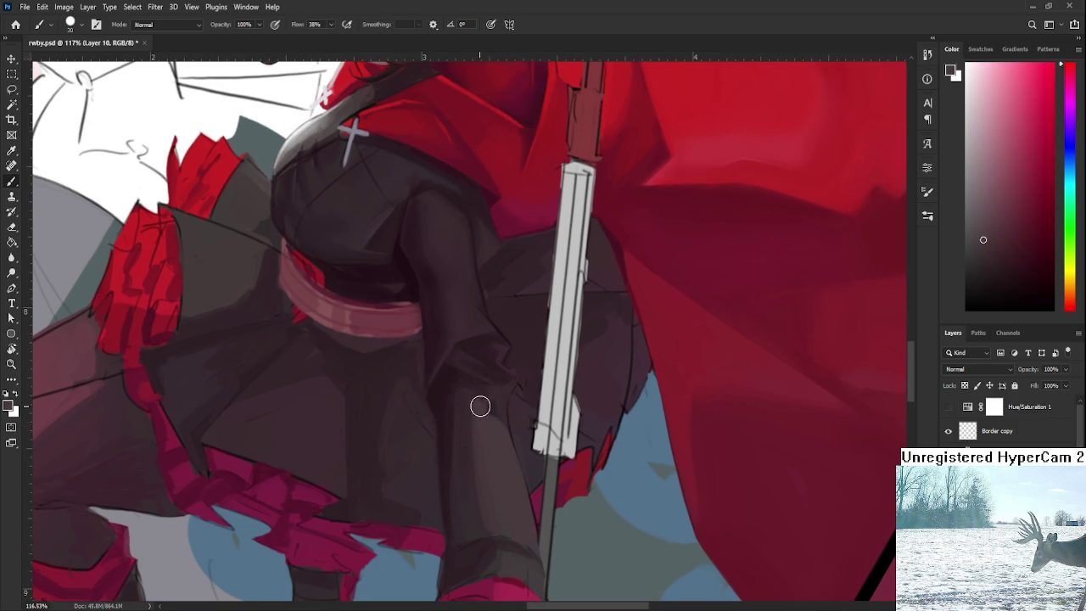
pyautogui.keyDown('alt'); pyautogui.click(484, 400); pyautogui.keyUp('alt')
pyautogui.keyDown('alt'); pyautogui.click(484, 414); pyautogui.keyUp('alt')
pyautogui.keyDown('alt'); pyautogui.click(503, 410); pyautogui.keyUp('alt')
pyautogui.keyDown('alt'); pyautogui.click(504, 373); pyautogui.keyUp('alt')
# Tilt the canvas view about 8 degrees and zoom in on the sleeve-skirt crease.
pyautogui.press('r')
pyautogui.moveTo(476, 458); pyautogui.dragTo(509, 454)
pyautogui.scroll(-2, 548, 438)
pyautogui.scroll(-2, 547, 438)
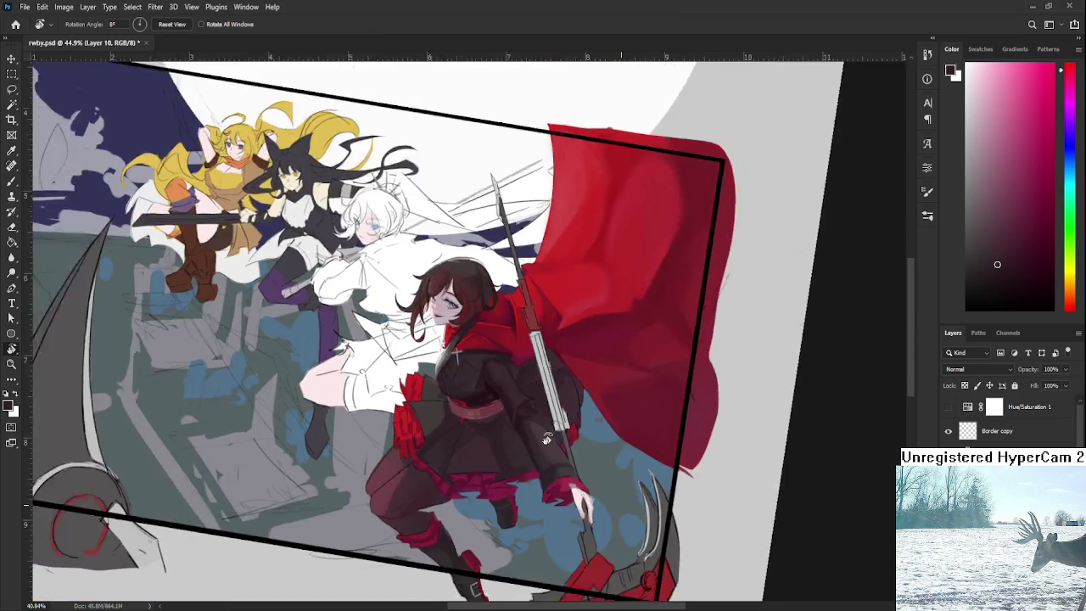
pyautogui.scroll(-1, 547, 438)
pyautogui.scroll(2, 547, 438)
pyautogui.scroll(2, 533, 412)
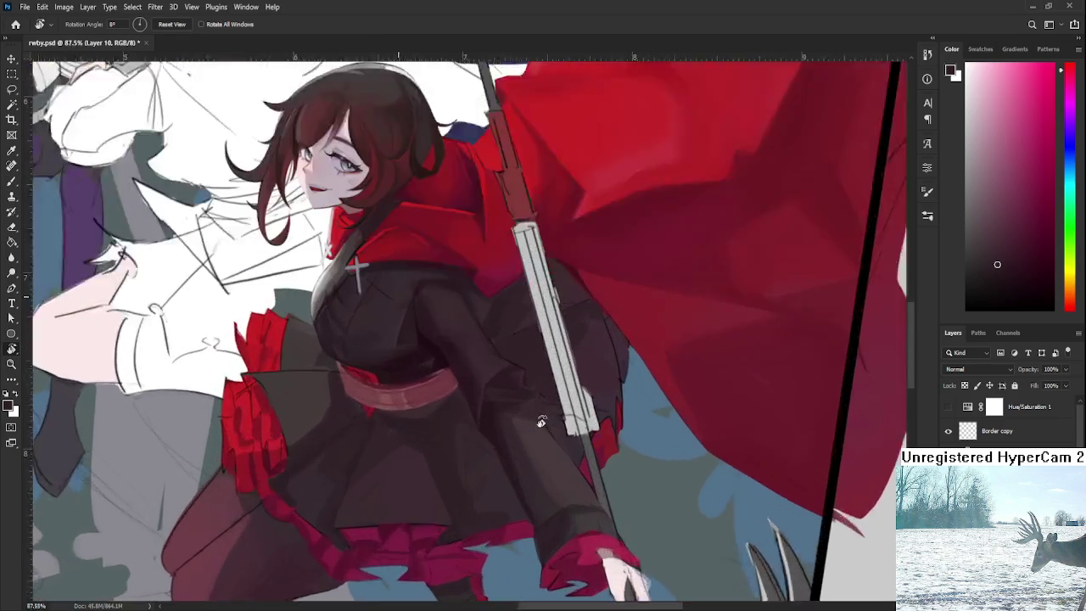
pyautogui.scroll(1, 533, 411)
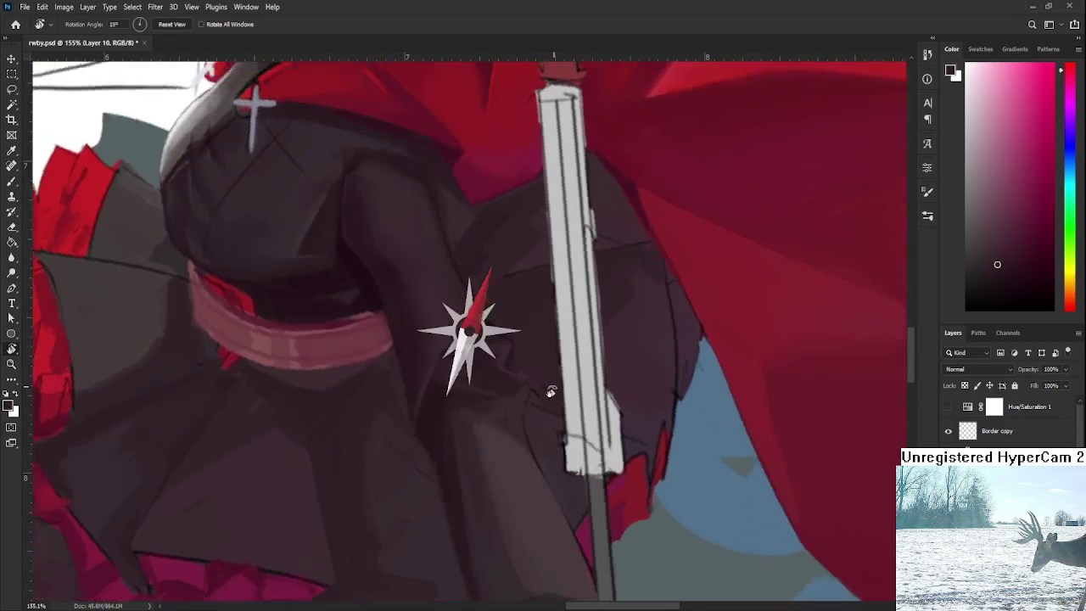
pyautogui.moveTo(530, 410); pyautogui.dragTo(533, 366)
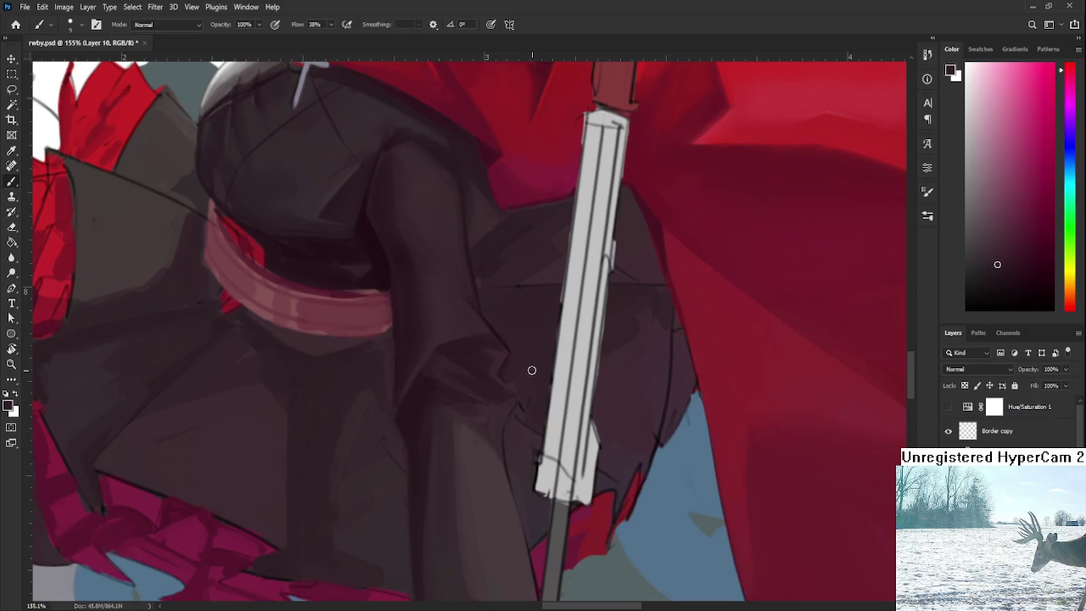
# Paint short dark strokes in the crease using sampled shadow tones.
pyautogui.press('b')
pyautogui.moveTo(481, 461); pyautogui.dragTo(492, 437)
pyautogui.keyDown('alt'); pyautogui.click(491, 421); pyautogui.keyUp('alt')
pyautogui.keyDown('alt'); pyautogui.click(410, 409); pyautogui.keyUp('alt')
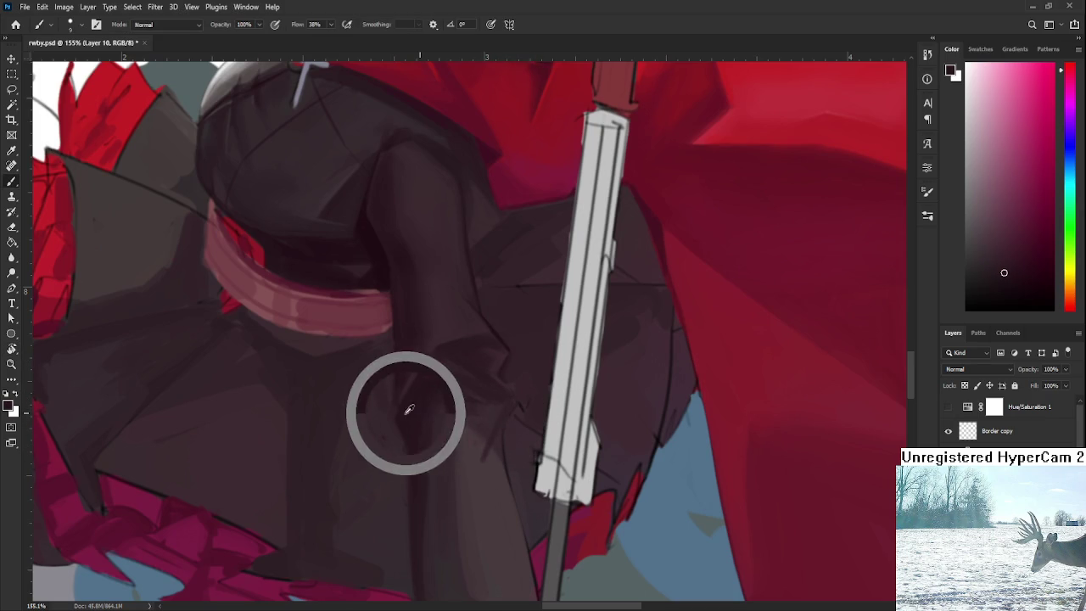
pyautogui.moveTo(479, 468); pyautogui.dragTo(504, 417)
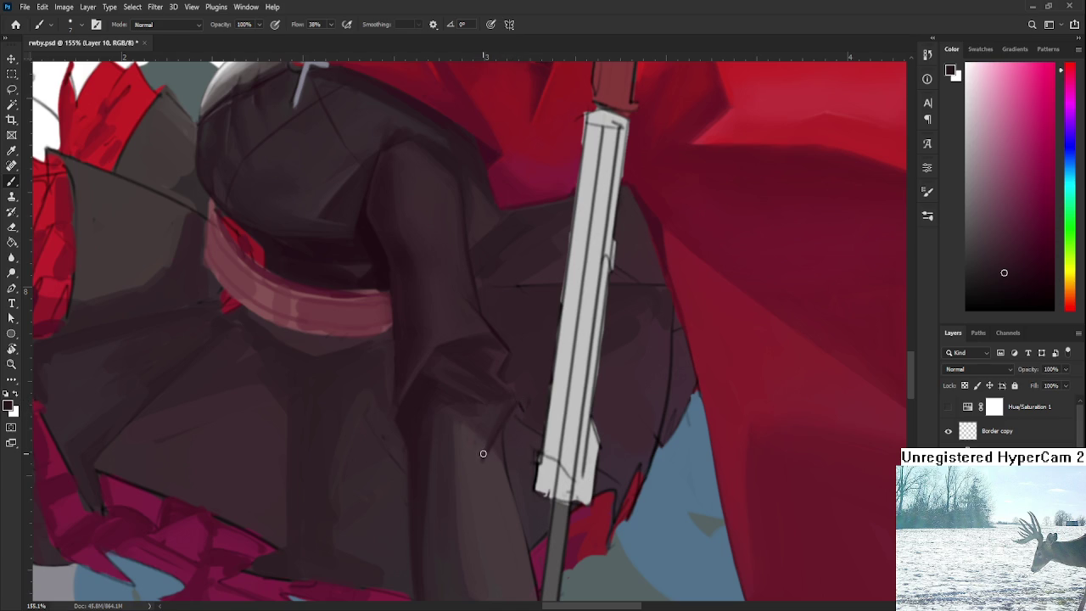
pyautogui.keyDown('alt'); pyautogui.click(530, 391); pyautogui.keyUp('alt')
pyautogui.scroll(-1, 515, 385)
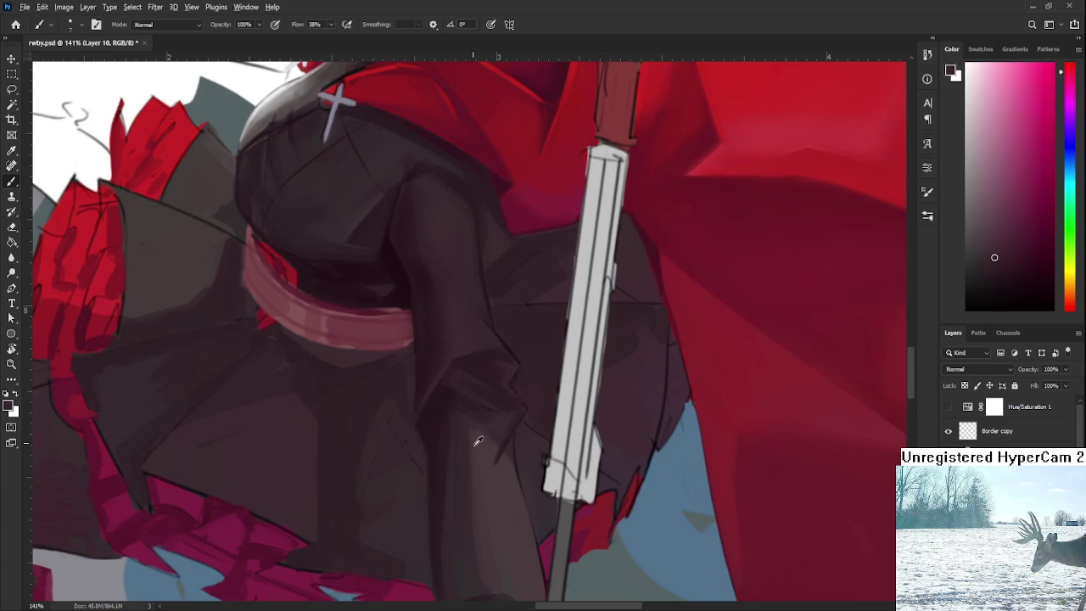
# Sample a new shade from the sleeve folds near the scythe shaft.
pyautogui.keyDown('alt'); pyautogui.click(491, 453); pyautogui.keyUp('alt')
# Zoom onto the sleeve's bend below the belt, alternating lighter and darker sampled sleeve tones.
pyautogui.scroll(-3, 495, 449)
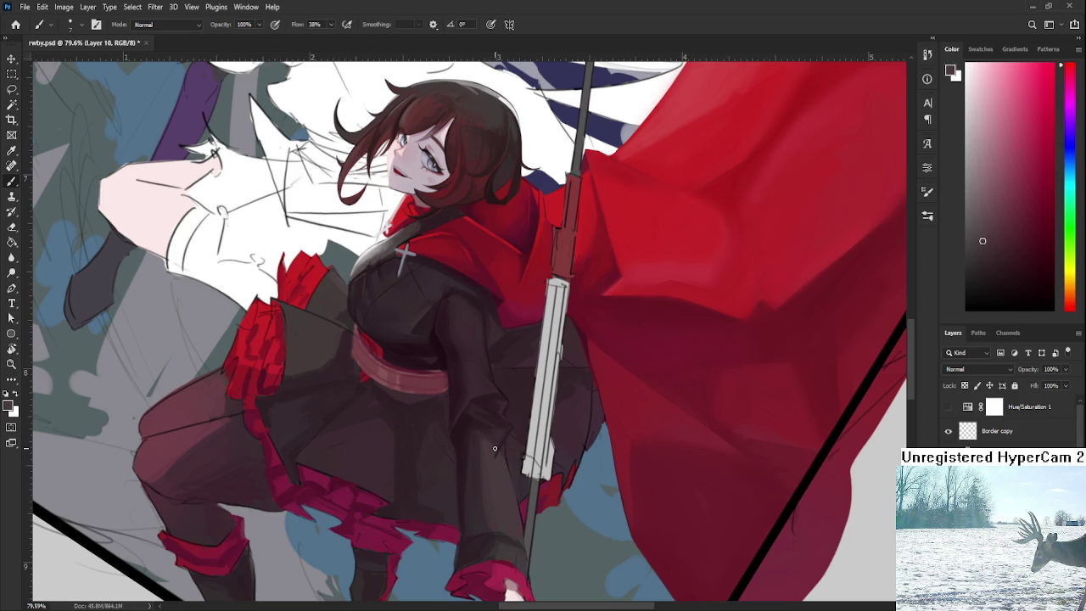
pyautogui.scroll(2, 495, 448)
pyautogui.scroll(1, 496, 449)
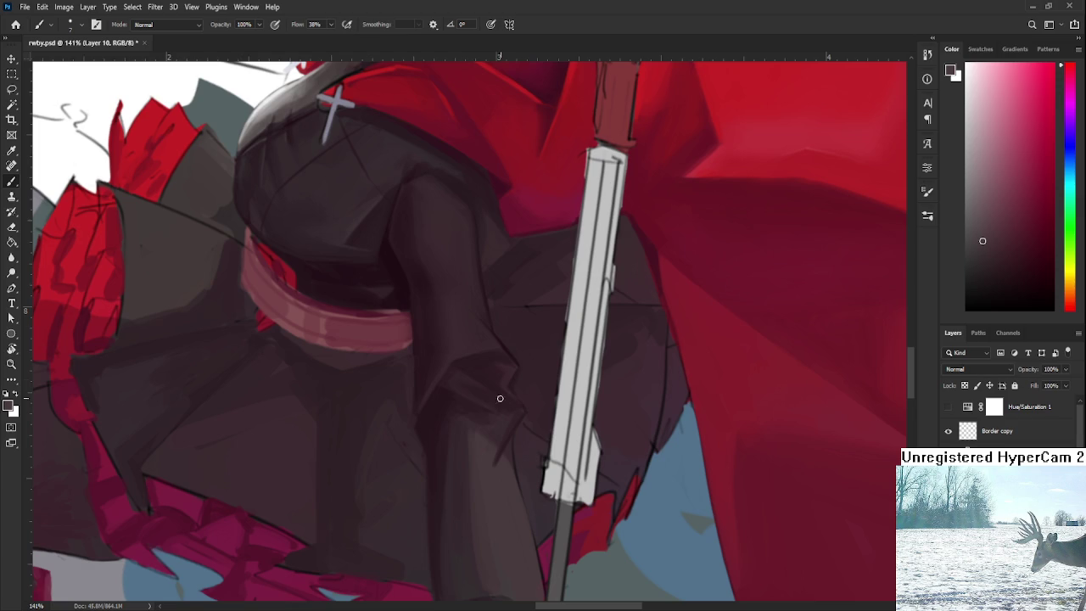
pyautogui.keyDown('alt'); pyautogui.click(484, 419); pyautogui.keyUp('alt')
pyautogui.keyDown('alt'); pyautogui.click(500, 422); pyautogui.keyUp('alt')
pyautogui.keyDown('alt'); pyautogui.click(490, 413); pyautogui.keyUp('alt')
pyautogui.keyDown('alt'); pyautogui.click(496, 420); pyautogui.keyUp('alt')
pyautogui.keyDown('alt'); pyautogui.click(480, 412); pyautogui.keyUp('alt')
pyautogui.keyDown('alt'); pyautogui.click(496, 418); pyautogui.keyUp('alt')
pyautogui.keyDown('alt'); pyautogui.click(466, 389); pyautogui.keyUp('alt')
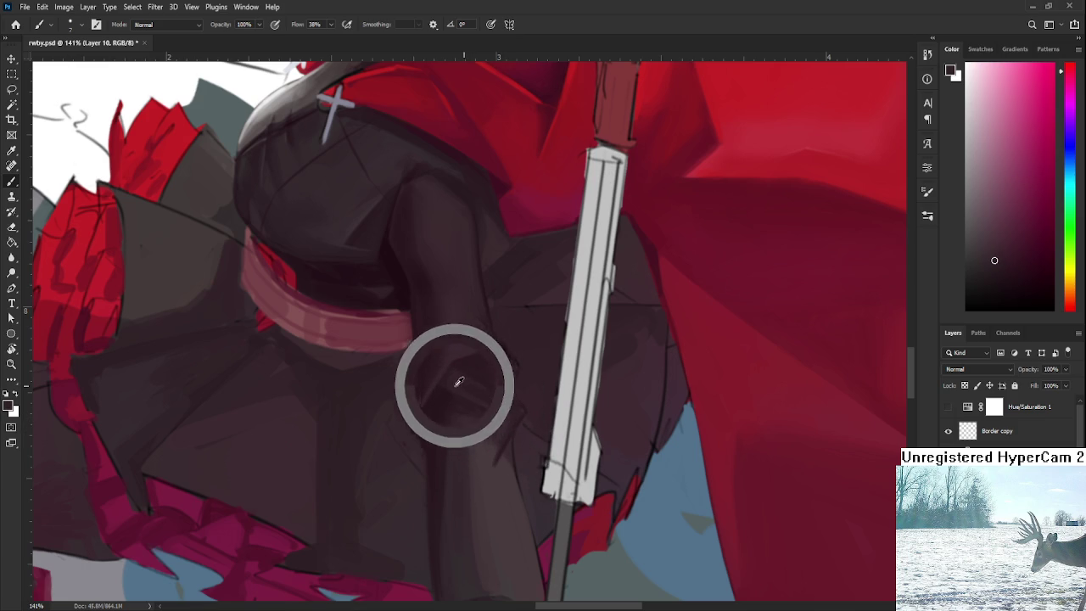
pyautogui.scroll(-2, 505, 418)
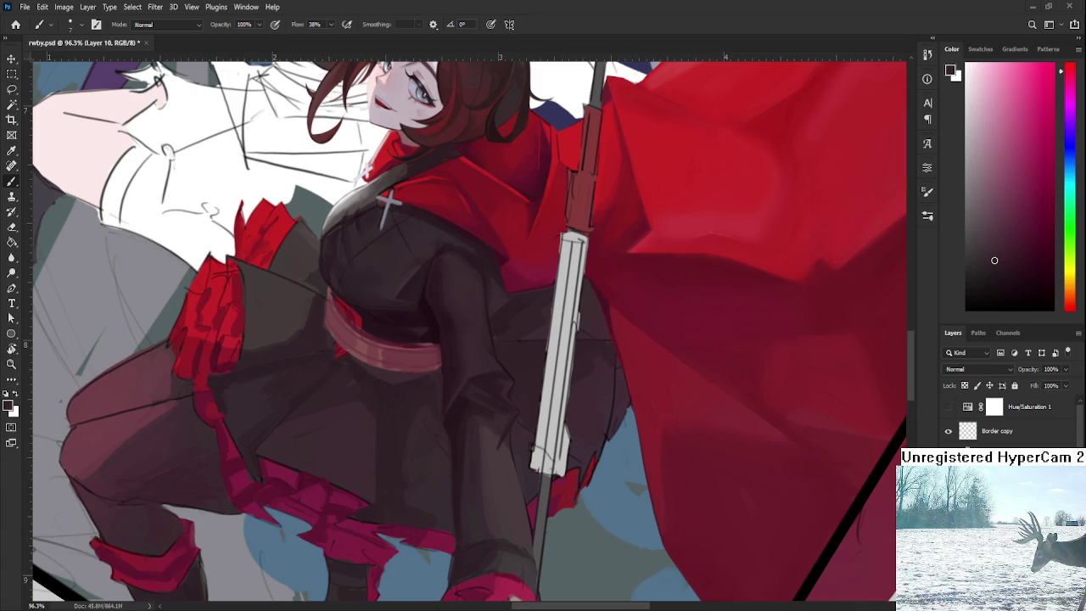
pyautogui.keyDown('alt'); pyautogui.click(472, 413); pyautogui.keyUp('alt')
pyautogui.keyDown('alt'); pyautogui.click(459, 417); pyautogui.keyUp('alt')
pyautogui.keyDown('alt'); pyautogui.click(469, 435); pyautogui.keyUp('alt')
pyautogui.keyDown('alt'); pyautogui.click(472, 440); pyautogui.keyUp('alt')
pyautogui.keyDown('alt'); pyautogui.click(470, 428); pyautogui.keyUp('alt')
pyautogui.keyDown('alt'); pyautogui.click(482, 431); pyautogui.keyUp('alt')
pyautogui.keyDown('alt'); pyautogui.click(488, 433); pyautogui.keyUp('alt')
pyautogui.keyDown('alt'); pyautogui.click(479, 441); pyautogui.keyUp('alt')
# Sample neighbouring lower-sleeve tones to blend the shading toward the cuff.
pyautogui.keyDown('alt'); pyautogui.click(478, 432); pyautogui.keyUp('alt')
pyautogui.keyDown('alt'); pyautogui.click(475, 430); pyautogui.keyUp('alt')
pyautogui.keyDown('alt'); pyautogui.click(472, 431); pyautogui.keyUp('alt')
pyautogui.keyDown('alt'); pyautogui.click(476, 454); pyautogui.keyUp('alt')
pyautogui.keyDown('alt'); pyautogui.click(475, 438); pyautogui.keyUp('alt')
pyautogui.keyDown('alt'); pyautogui.click(479, 469); pyautogui.keyUp('alt')
pyautogui.keyDown('alt'); pyautogui.click(491, 512); pyautogui.keyUp('alt')
pyautogui.keyDown('alt'); pyautogui.click(475, 467); pyautogui.keyUp('alt')
pyautogui.keyDown('alt'); pyautogui.click(481, 449); pyautogui.keyUp('alt')
pyautogui.keyDown('alt'); pyautogui.click(479, 484); pyautogui.keyUp('alt')
# Alternate between the lightest and darker sampled shades to smooth the lower sleeve fold.
pyautogui.keyDown('alt'); pyautogui.click(476, 456); pyautogui.keyUp('alt')
pyautogui.keyDown('alt'); pyautogui.click(482, 449); pyautogui.keyUp('alt')
pyautogui.keyDown('alt'); pyautogui.click(484, 453); pyautogui.keyUp('alt')
pyautogui.keyDown('alt'); pyautogui.click(489, 448); pyautogui.keyUp('alt')
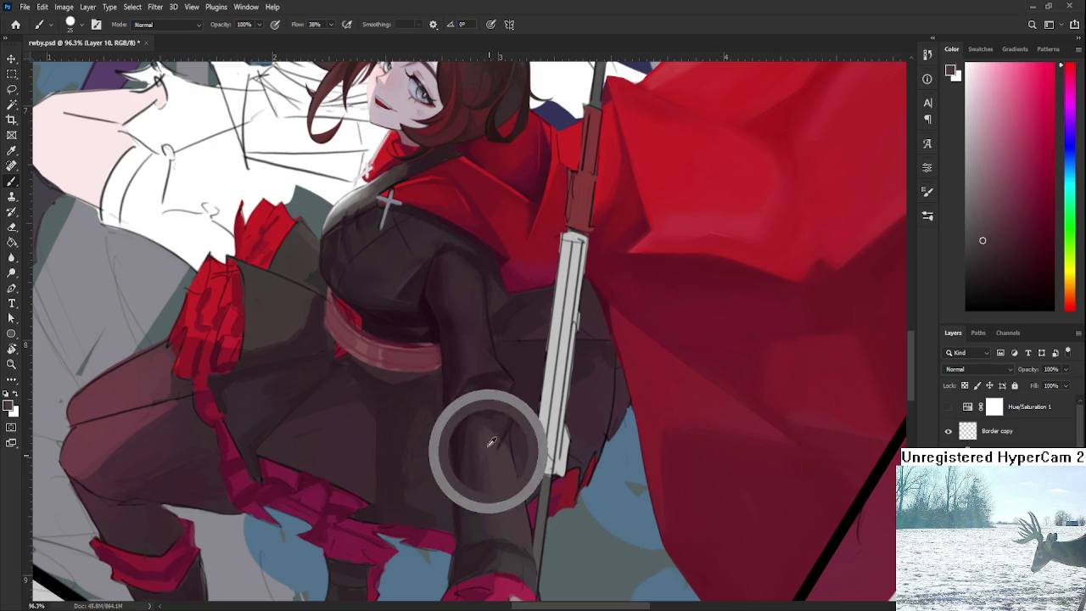
pyautogui.keyDown('alt'); pyautogui.click(481, 489); pyautogui.keyUp('alt')
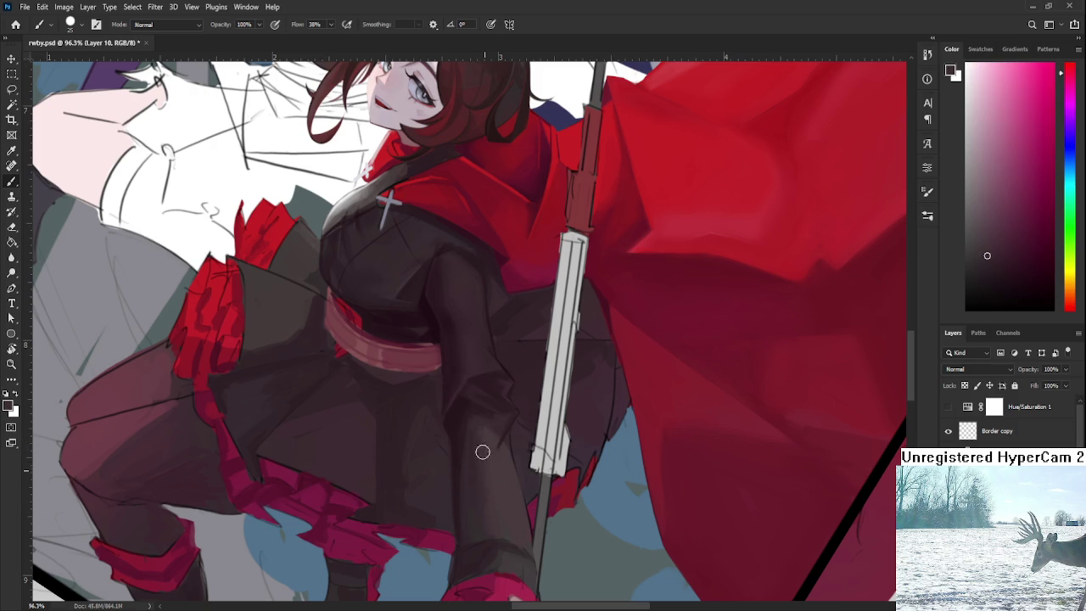
pyautogui.keyDown('alt'); pyautogui.click(480, 473); pyautogui.keyUp('alt')
pyautogui.keyDown('alt'); pyautogui.click(484, 487); pyautogui.keyUp('alt')
pyautogui.keyDown('alt'); pyautogui.click(484, 494); pyautogui.keyUp('alt')
pyautogui.keyDown('alt'); pyautogui.click(516, 448); pyautogui.keyUp('alt')
pyautogui.keyDown('alt'); pyautogui.click(498, 473); pyautogui.keyUp('alt')
pyautogui.moveTo(485, 444); pyautogui.dragTo(505, 487)
# Sample lighter and darker tones from the sleeve beside the scythe shaft.
pyautogui.scroll(5, 505, 480)
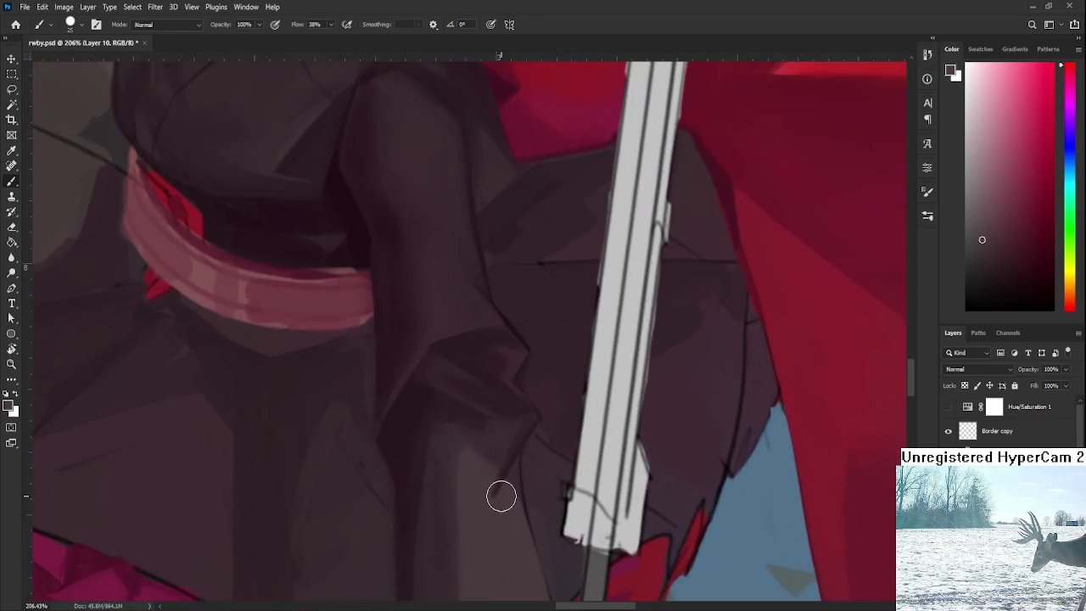
pyautogui.keyDown('alt'); pyautogui.click(505, 479); pyautogui.keyUp('alt')
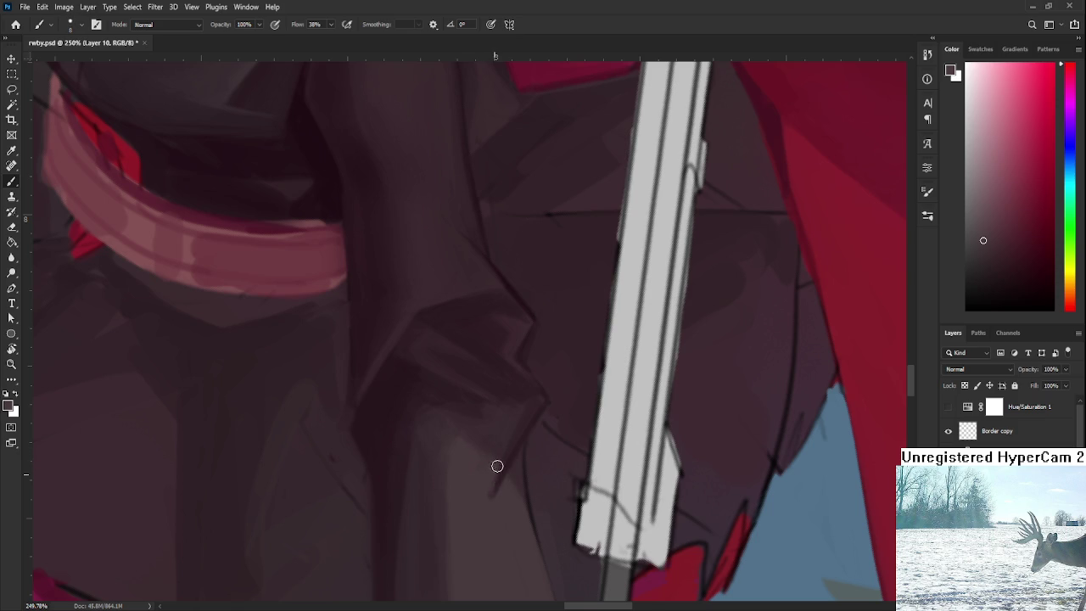
pyautogui.keyDown('alt'); pyautogui.click(515, 464); pyautogui.keyUp('alt')
pyautogui.moveTo(509, 494); pyautogui.dragTo(497, 480)
pyautogui.keyDown('alt'); pyautogui.click(486, 494); pyautogui.keyUp('alt')
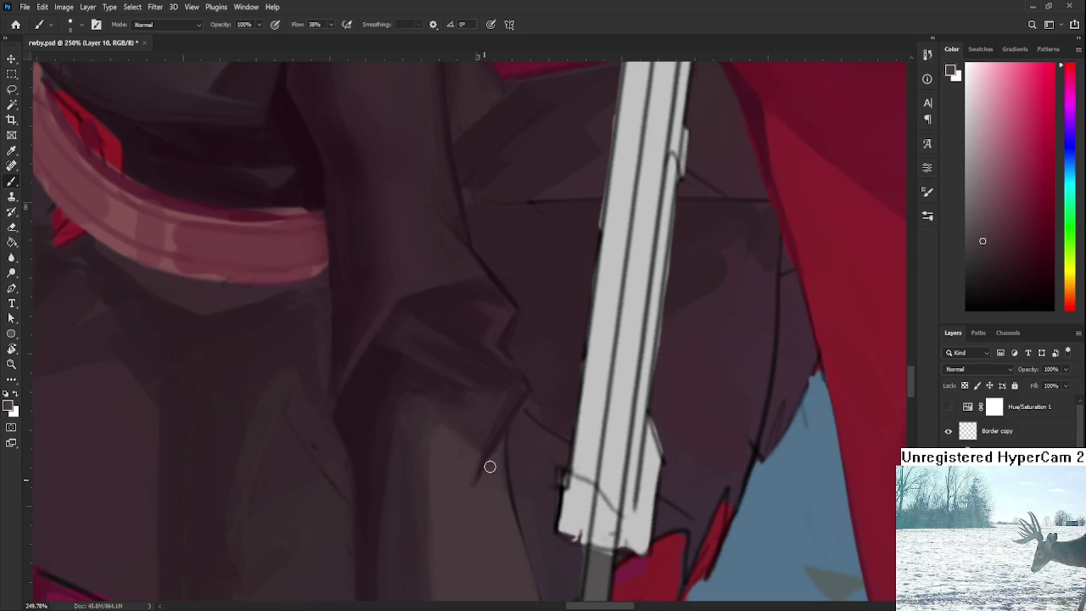
pyautogui.keyDown('alt'); pyautogui.click(468, 447); pyautogui.keyUp('alt')
pyautogui.keyDown('alt'); pyautogui.click(460, 424); pyautogui.keyUp('alt')
pyautogui.scroll(-5, 477, 432)
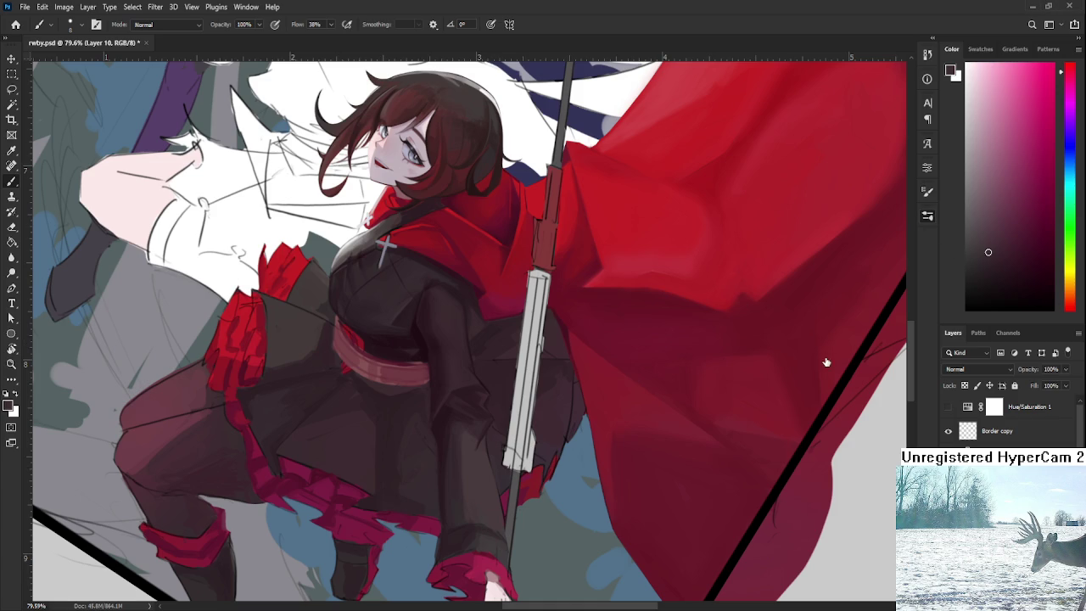
# Switch to a different brush and sample the dark cloth tones from the leg.
pyautogui.click(927, 192)
pyautogui.scroll(3, 453, 461)
pyautogui.scroll(2, 490, 400)
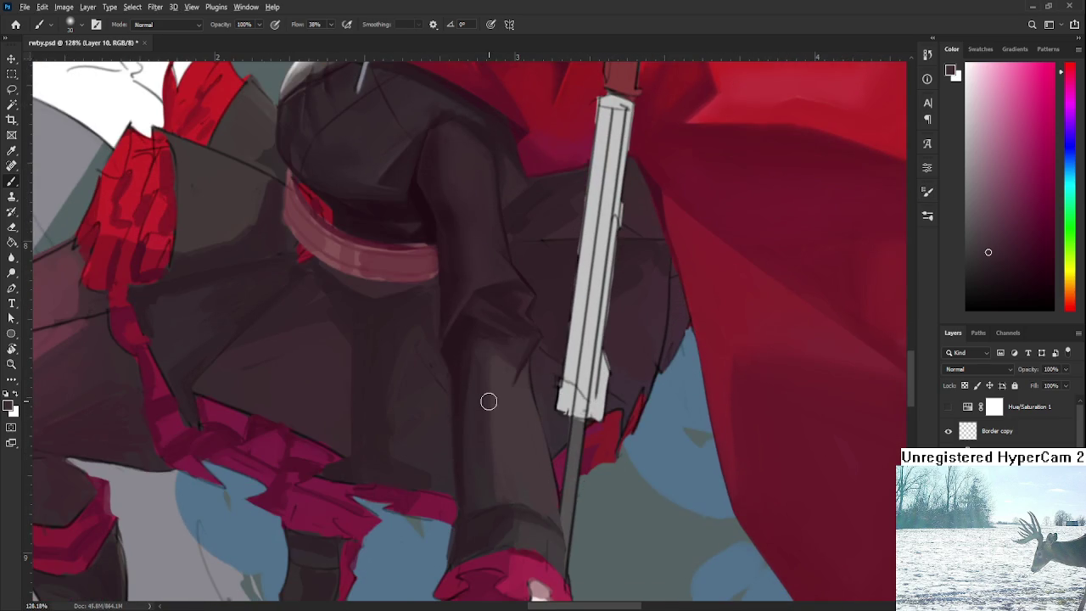
pyautogui.keyDown('alt'); pyautogui.click(479, 360); pyautogui.keyUp('alt')
pyautogui.keyDown('alt'); pyautogui.click(503, 397); pyautogui.keyUp('alt')
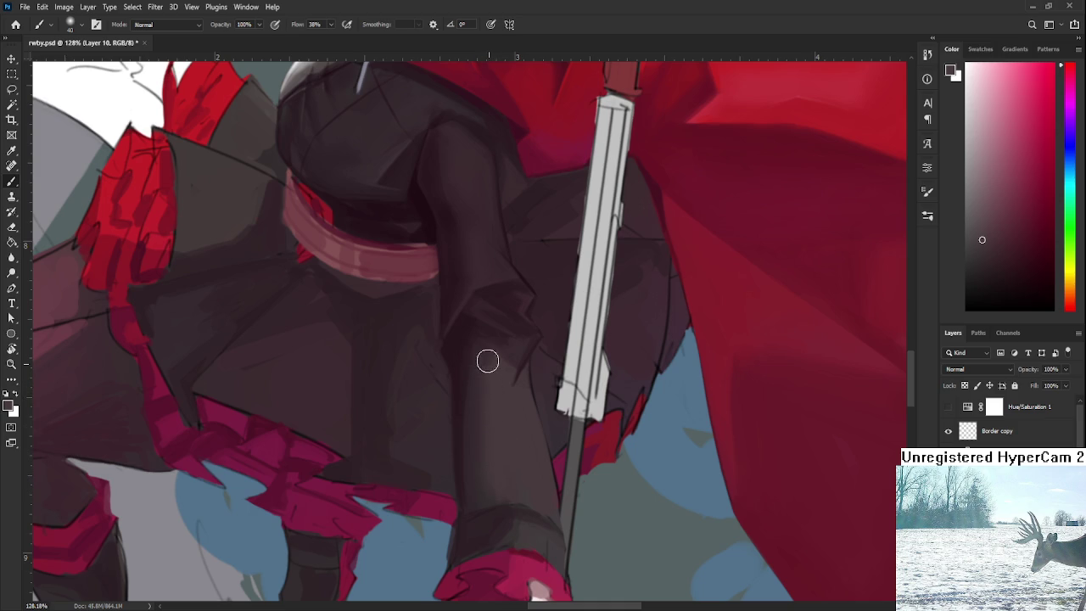
pyautogui.keyDown('alt'); pyautogui.click(499, 399); pyautogui.keyUp('alt')
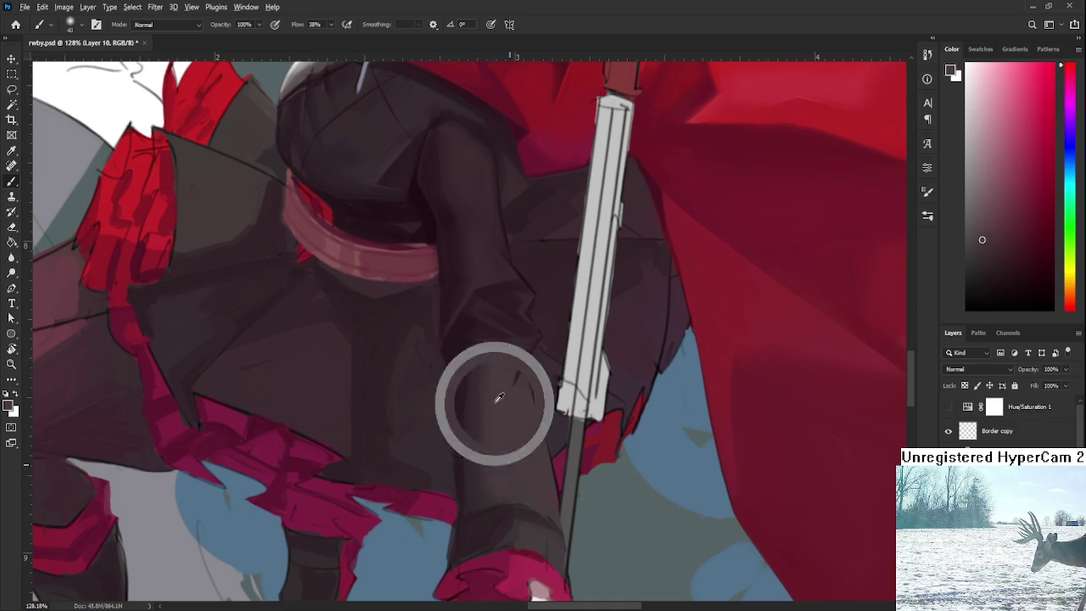
# Blend the leg shading with alternating mid, deeper and lighter sampled tones.
pyautogui.keyDown('alt'); pyautogui.click(505, 352); pyautogui.keyUp('alt')
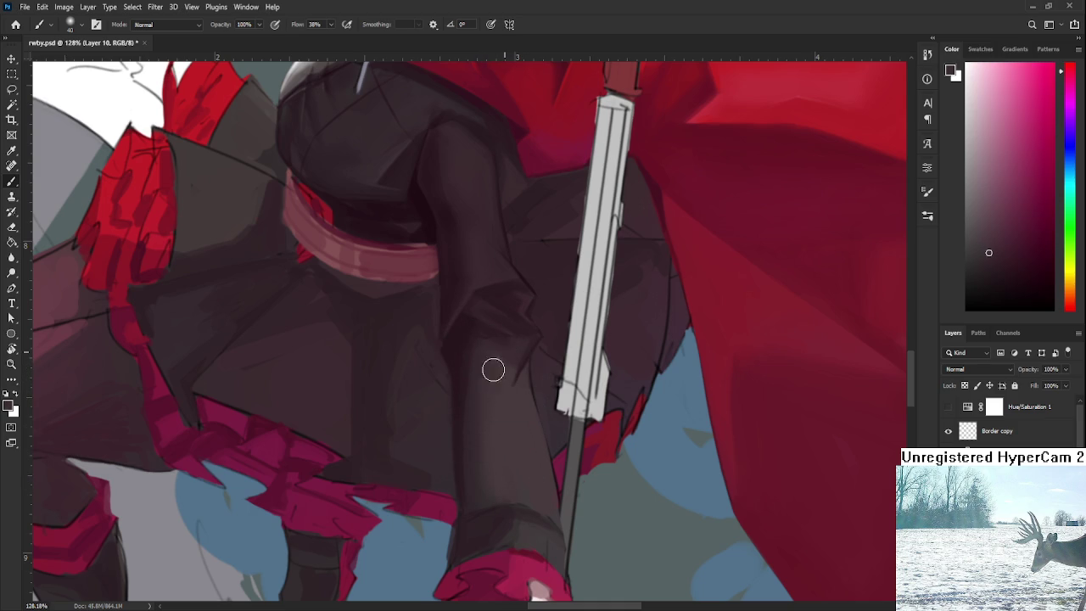
pyautogui.keyDown('alt'); pyautogui.click(501, 382); pyautogui.keyUp('alt')
pyautogui.keyDown('alt'); pyautogui.click(512, 366); pyautogui.keyUp('alt')
pyautogui.keyDown('alt'); pyautogui.click(516, 351); pyautogui.keyUp('alt')
pyautogui.keyDown('alt'); pyautogui.click(476, 476); pyautogui.keyUp('alt')
pyautogui.keyDown('alt'); pyautogui.click(501, 498); pyautogui.keyUp('alt')
pyautogui.scroll(-1, 541, 427)
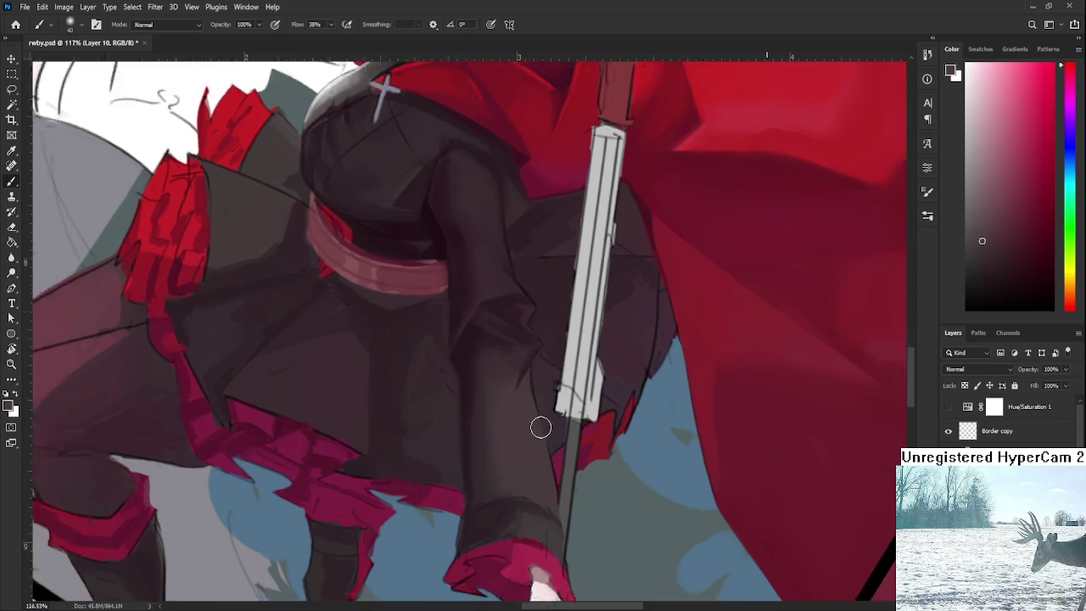
# Tilt and zoom the view onto Ruby's upper arm, sampling sleeve tones for shading.
pyautogui.press('r')
pyautogui.hotkey('ctrl', '0')
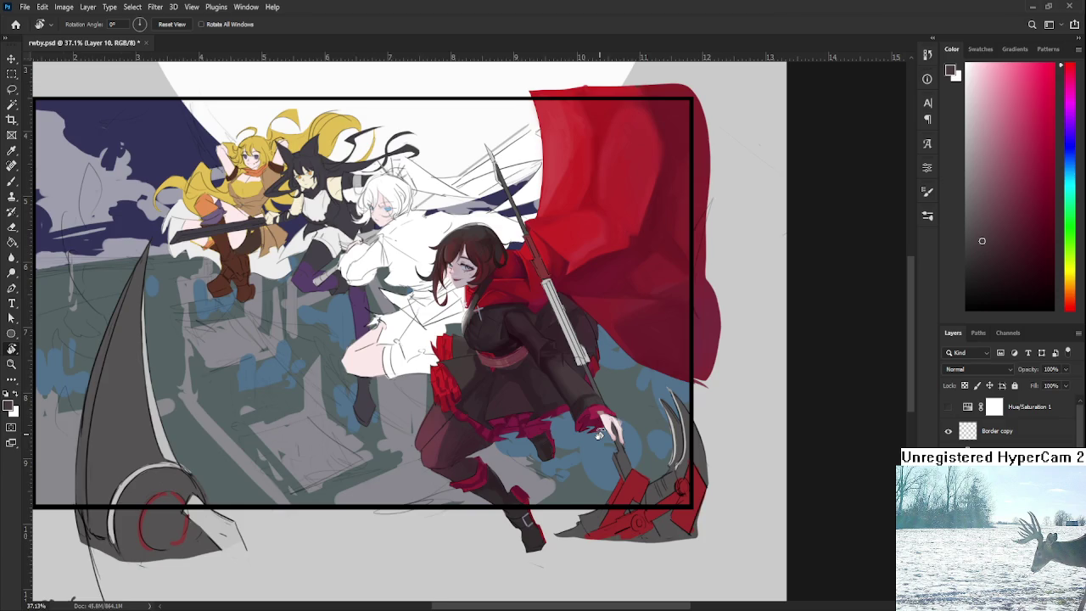
pyautogui.scroll(-2, 599, 434)
pyautogui.scroll(1, 583, 384)
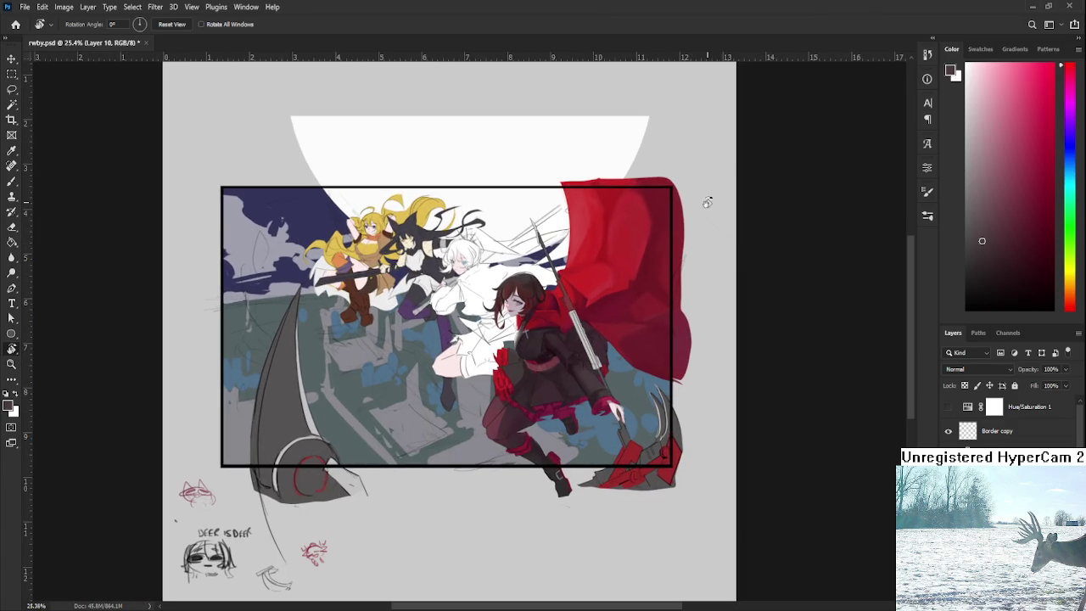
pyautogui.scroll(2, 670, 237)
pyautogui.scroll(2, 611, 288)
pyautogui.scroll(2, 551, 339)
pyautogui.scroll(2, 509, 365)
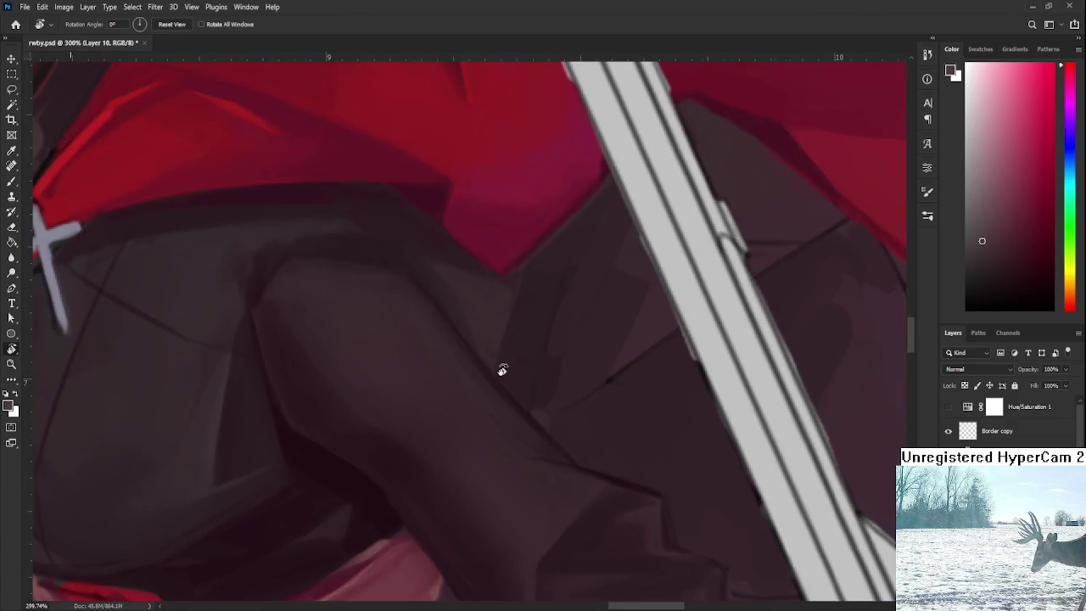
pyautogui.scroll(-2, 501, 369)
pyautogui.moveTo(500, 369)
pyautogui.mouseDown()
pyautogui.moveTo(524, 474)
pyautogui.moveTo(529, 451)
pyautogui.mouseUp()
pyautogui.press('b')
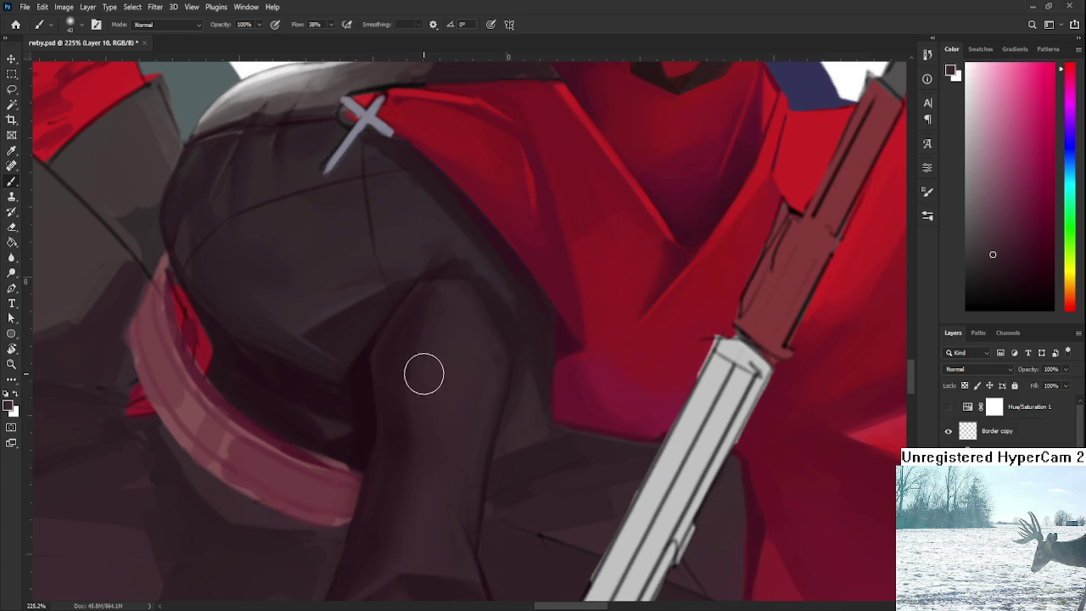
pyautogui.keyDown('alt'); pyautogui.click(439, 410); pyautogui.keyUp('alt')
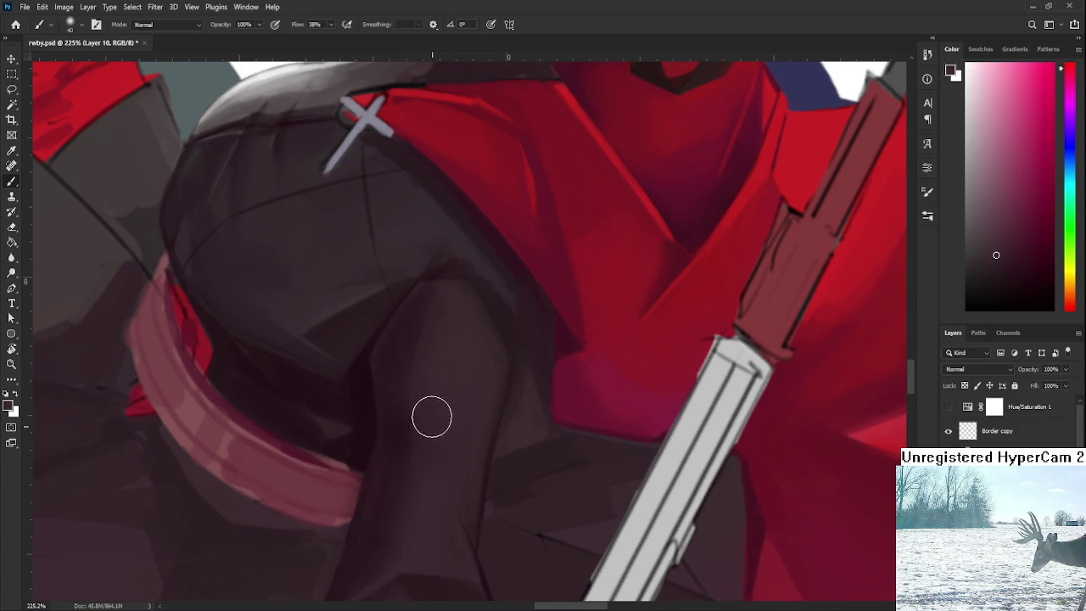
pyautogui.keyDown('alt'); pyautogui.click(461, 320); pyautogui.keyUp('alt')
# Resample dark sleeve shades and blend fold shading down the arm and torso.
pyautogui.scroll(-3, 524, 300)
pyautogui.scroll(-5, 525, 301)
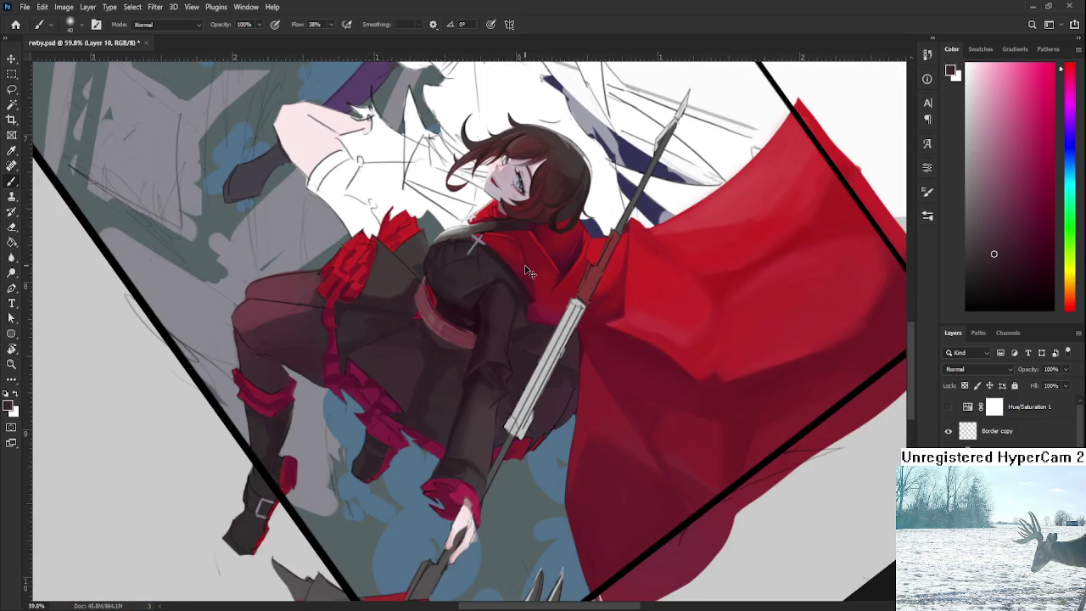
pyautogui.scroll(5, 524, 270)
pyautogui.scroll(2, 516, 266)
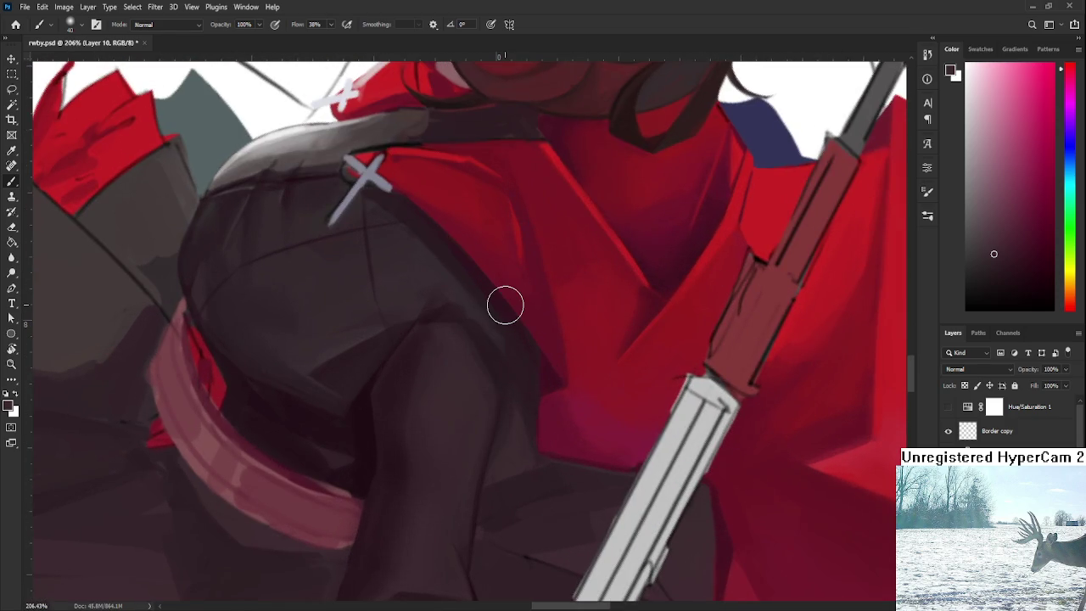
pyautogui.keyDown('alt'); pyautogui.click(430, 463); pyautogui.keyUp('alt')
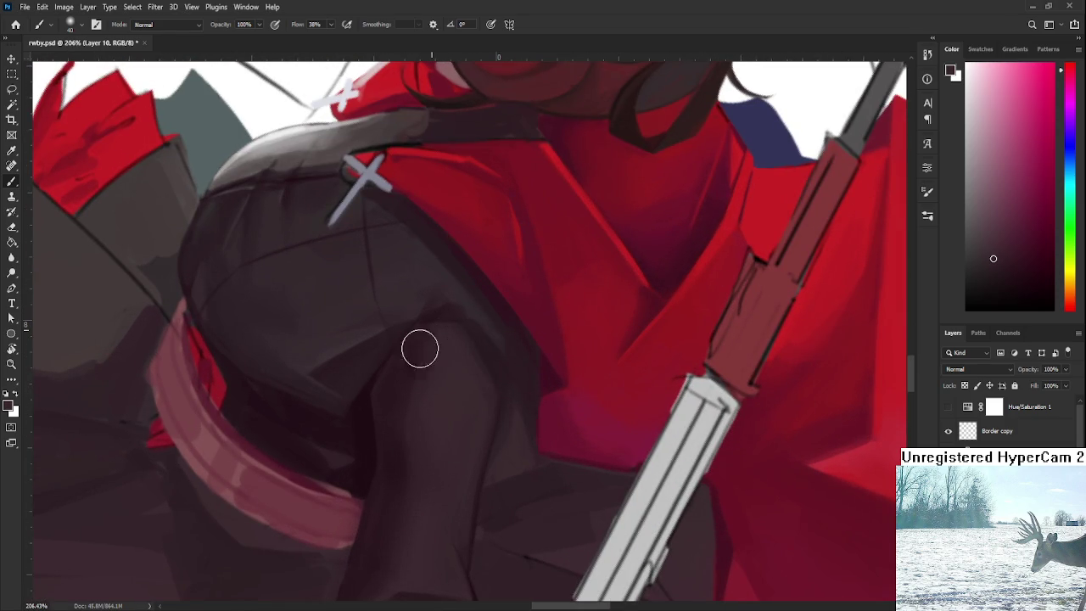
pyautogui.keyDown('alt'); pyautogui.click(425, 382); pyautogui.keyUp('alt')
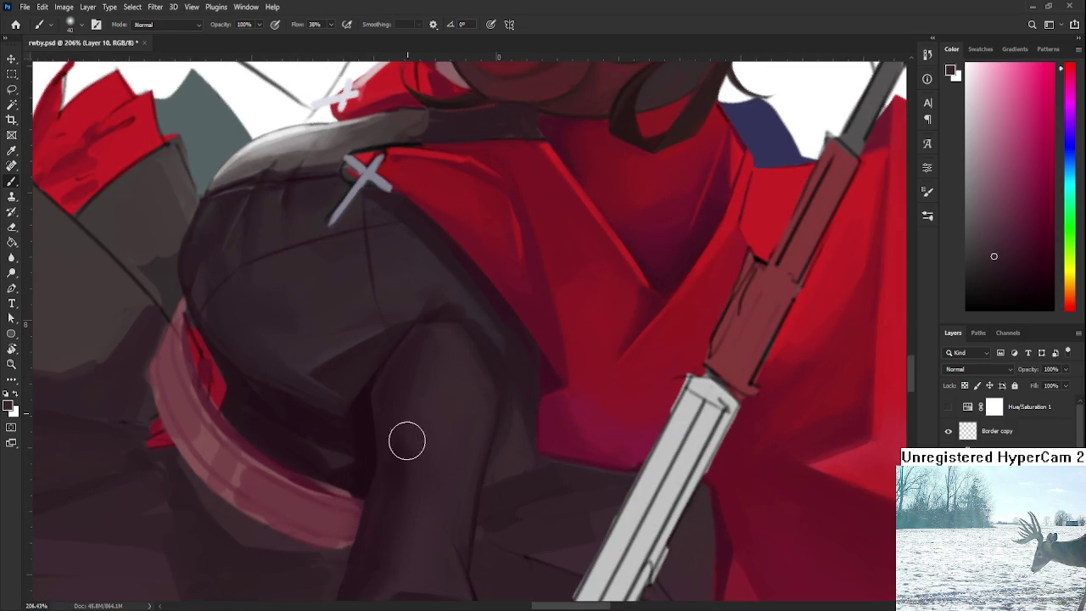
pyautogui.scroll(-2, 424, 516)
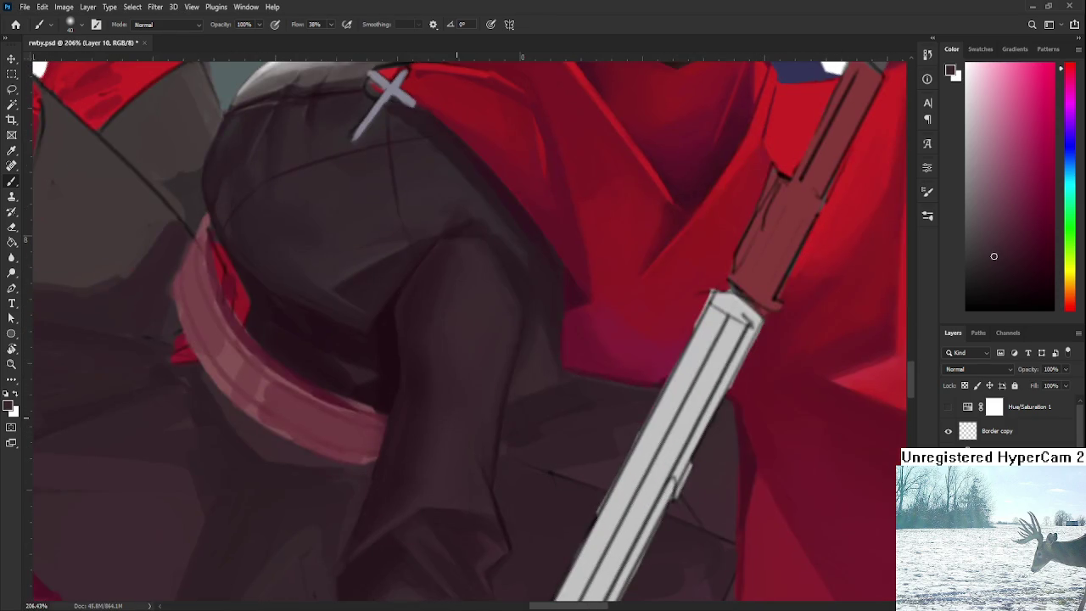
pyautogui.scroll(-1, 424, 516)
pyautogui.scroll(-5, 463, 413)
pyautogui.press('r')
pyautogui.moveTo(463, 412)
pyautogui.mouseDown()
pyautogui.moveTo(601, 352)
pyautogui.moveTo(593, 373)
pyautogui.mouseUp()
pyautogui.scroll(5, 489, 254)
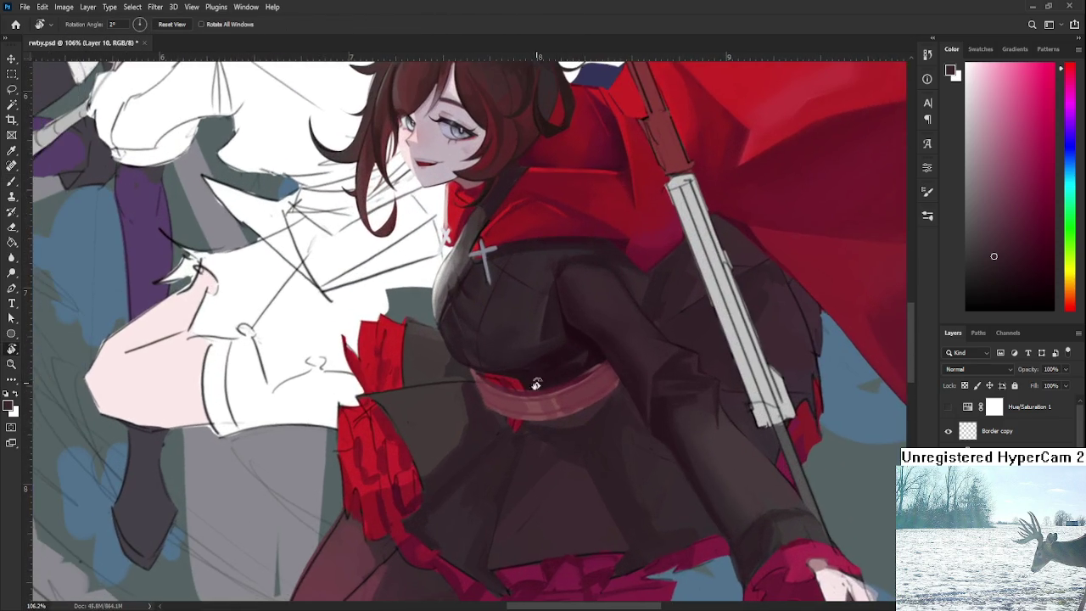
# Level the view, sample the sleeve colour near the cuff and use a smaller brush for the cuff band.
pyautogui.moveTo(488, 240); pyautogui.dragTo(541, 419)
pyautogui.scroll(-5, 541, 419)
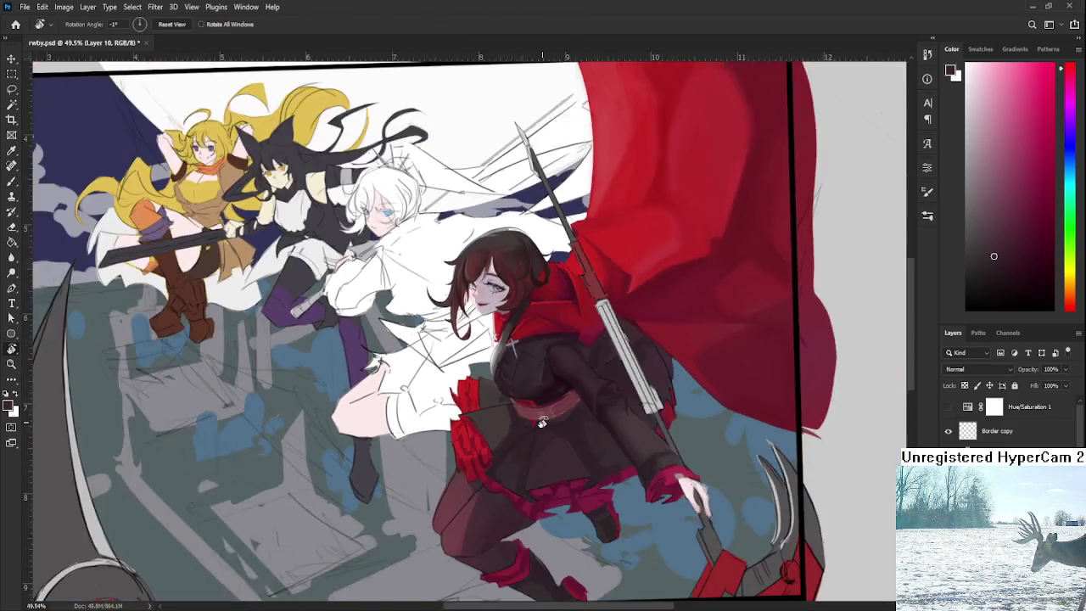
pyautogui.scroll(-1, 541, 420)
pyautogui.scroll(3, 582, 429)
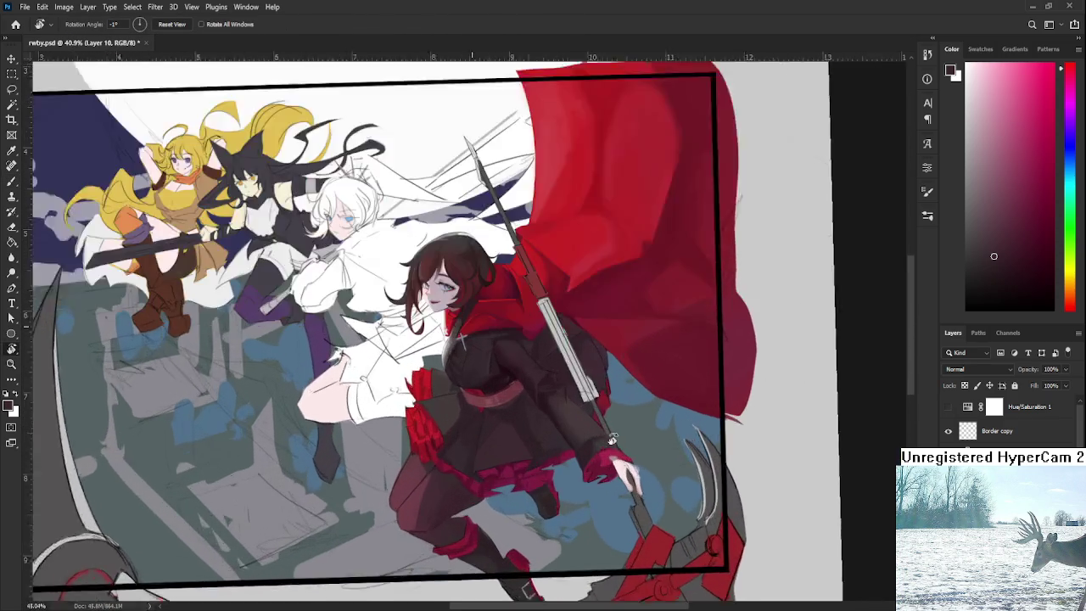
pyautogui.scroll(2, 582, 430)
pyautogui.scroll(2, 582, 429)
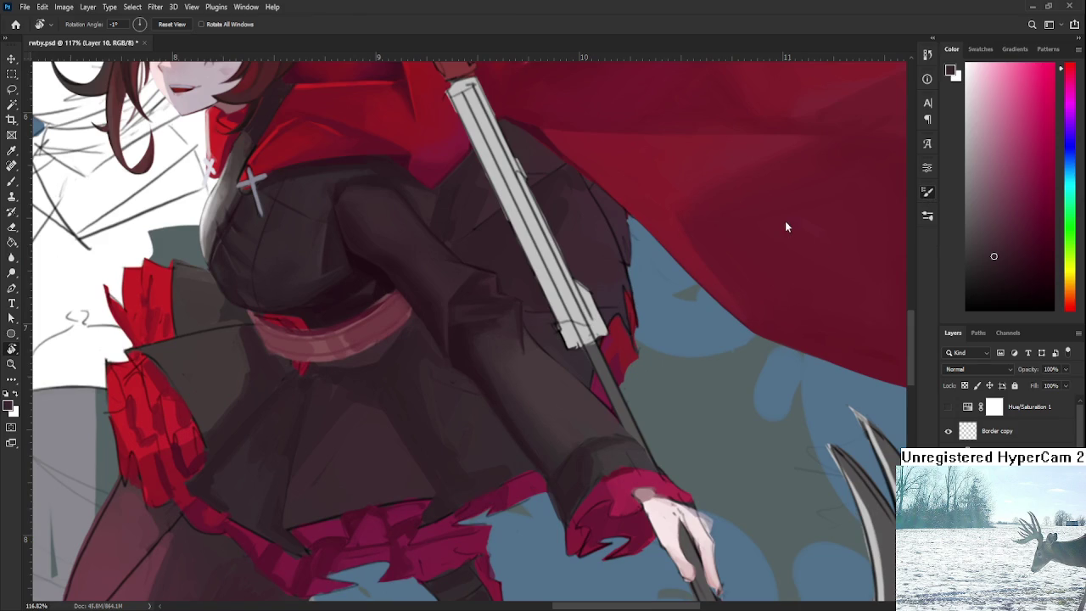
pyautogui.press('b')
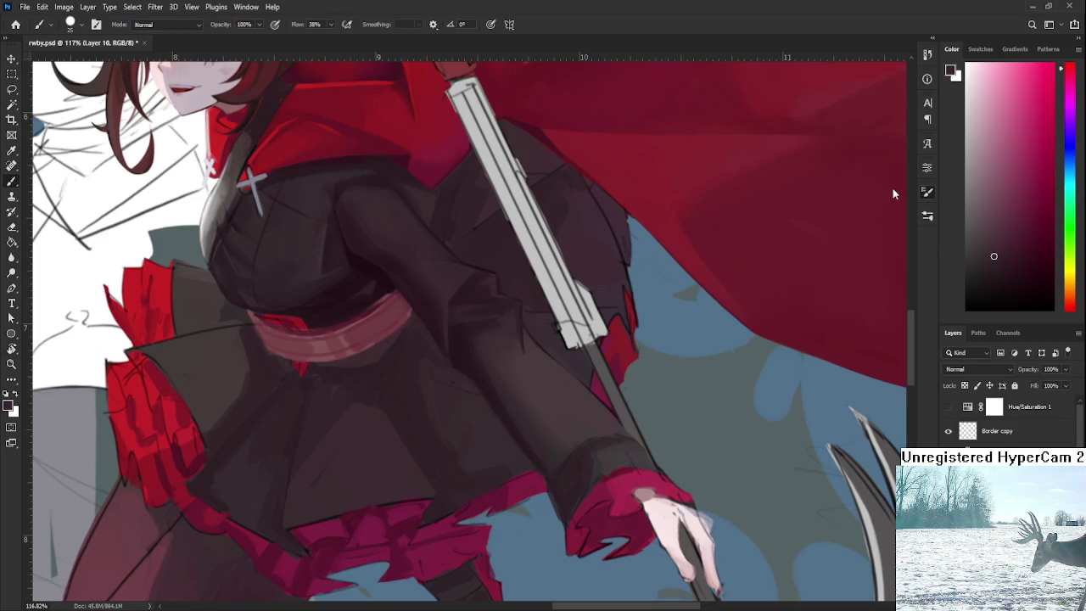
pyautogui.scroll(1, 589, 391)
pyautogui.scroll(1, 472, 416)
pyautogui.keyDown('alt'); pyautogui.click(416, 341); pyautogui.keyUp('alt')
pyautogui.press('[')
pyautogui.press('[')
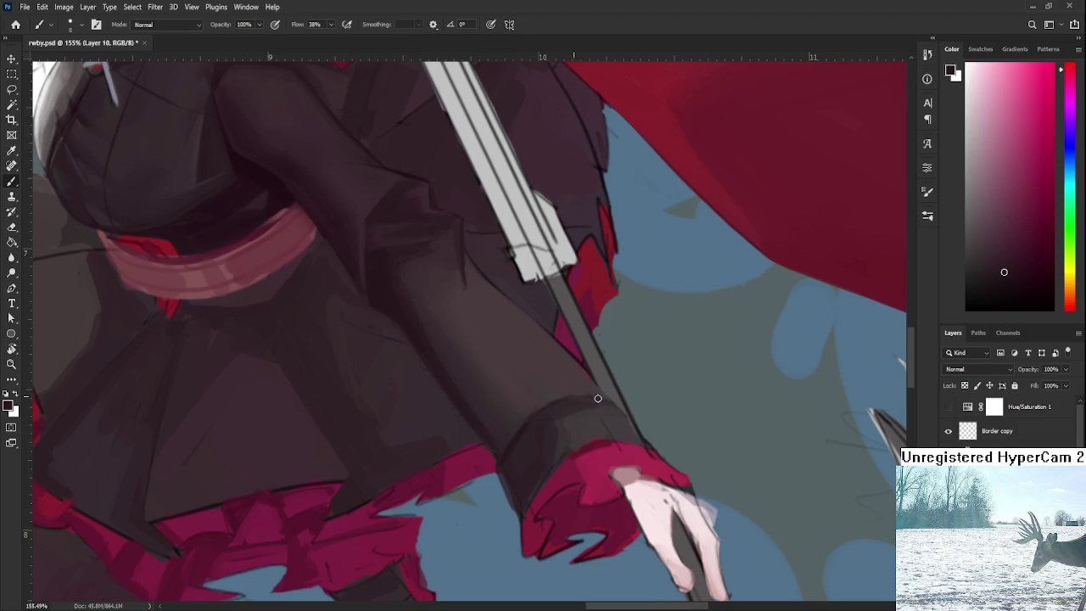
pyautogui.keyDown('alt'); pyautogui.scroll(-5, 619, 388); pyautogui.keyUp('alt')
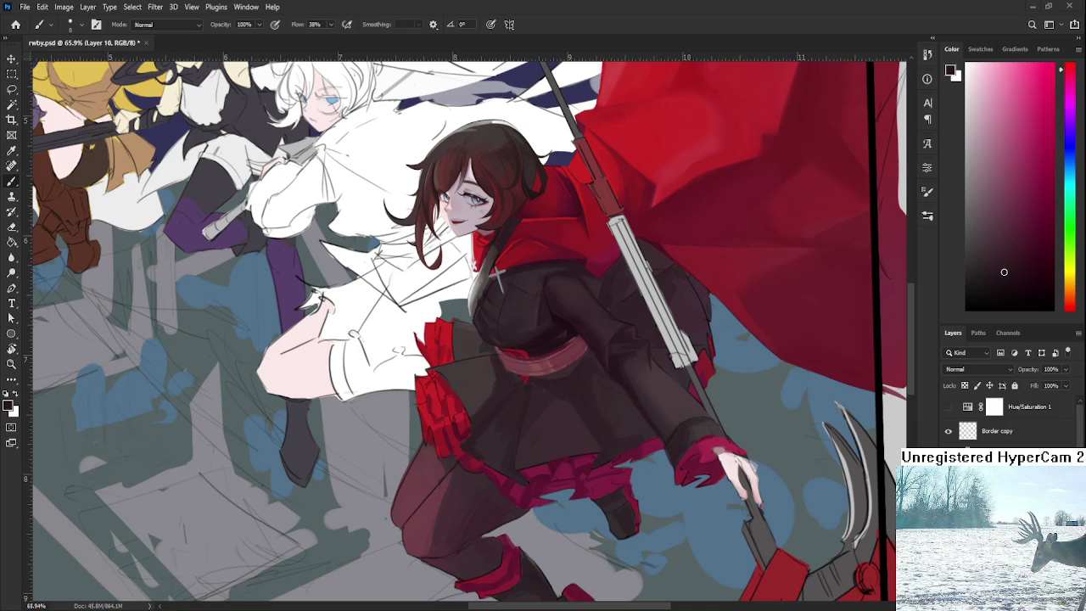
# Zoom into the wrist, sample red and darker cuff tones and repaint the cuff edge.
pyautogui.scroll(3, 599, 369)
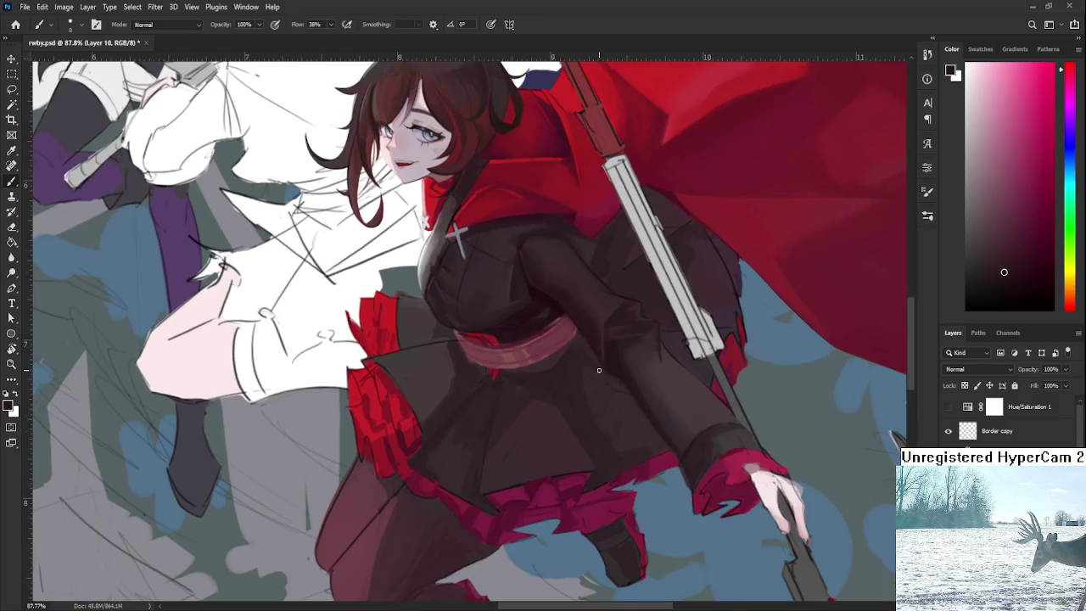
pyautogui.scroll(1, 599, 370)
pyautogui.scroll(1, 599, 370)
pyautogui.scroll(1, 599, 370)
pyautogui.scroll(1, 560, 438)
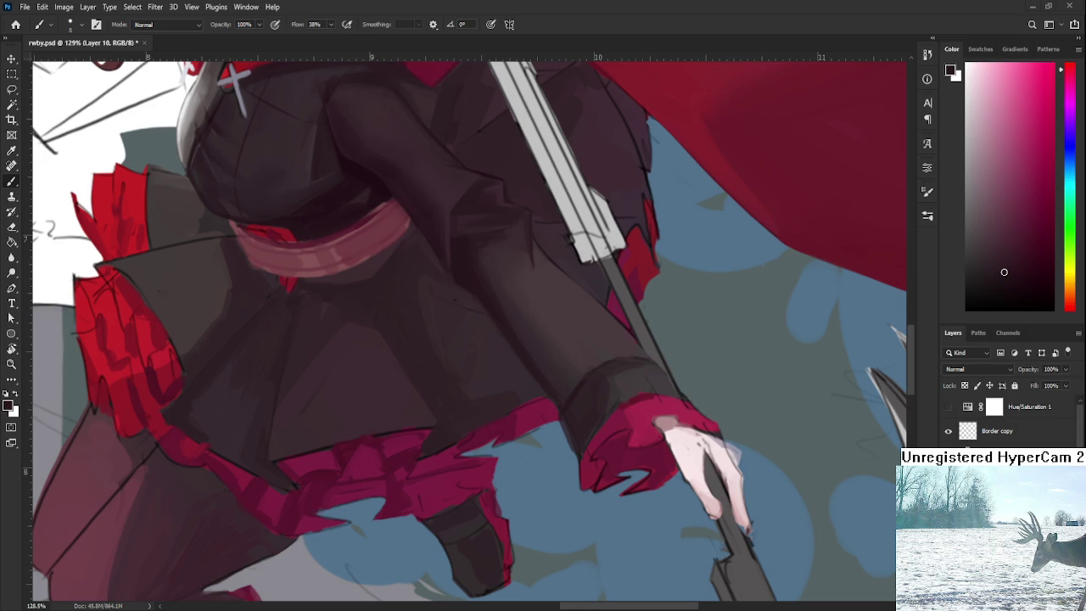
pyautogui.scroll(1, 593, 449)
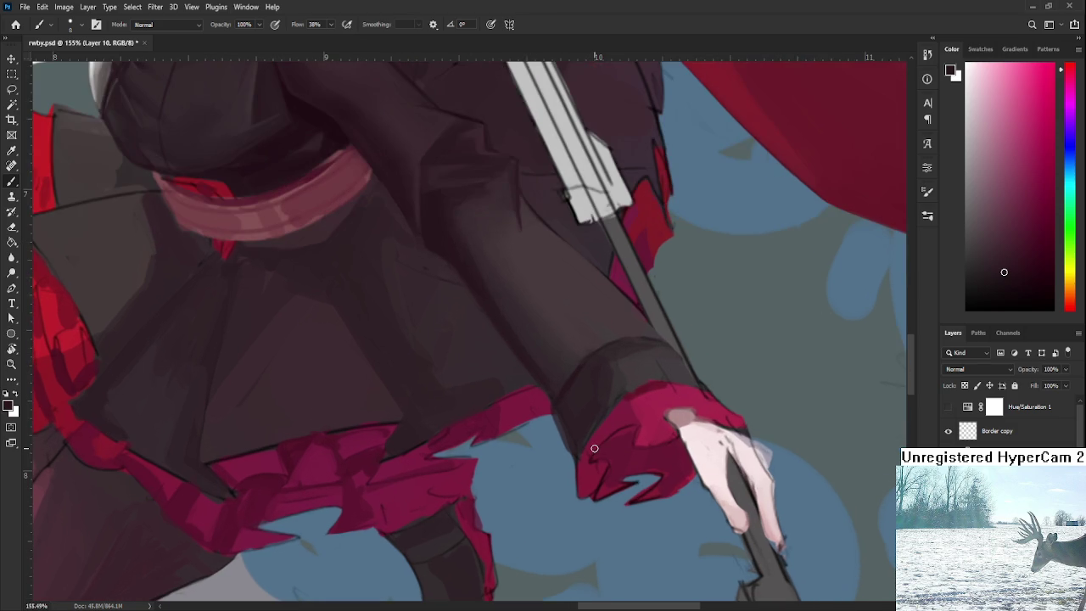
pyautogui.keyDown('alt'); pyautogui.click(553, 386); pyautogui.keyUp('alt')
pyautogui.keyDown('alt'); pyautogui.click(556, 391); pyautogui.keyUp('alt')
pyautogui.keyDown('alt'); pyautogui.click(569, 421); pyautogui.keyUp('alt')
pyautogui.scroll(-3, 466, 331)
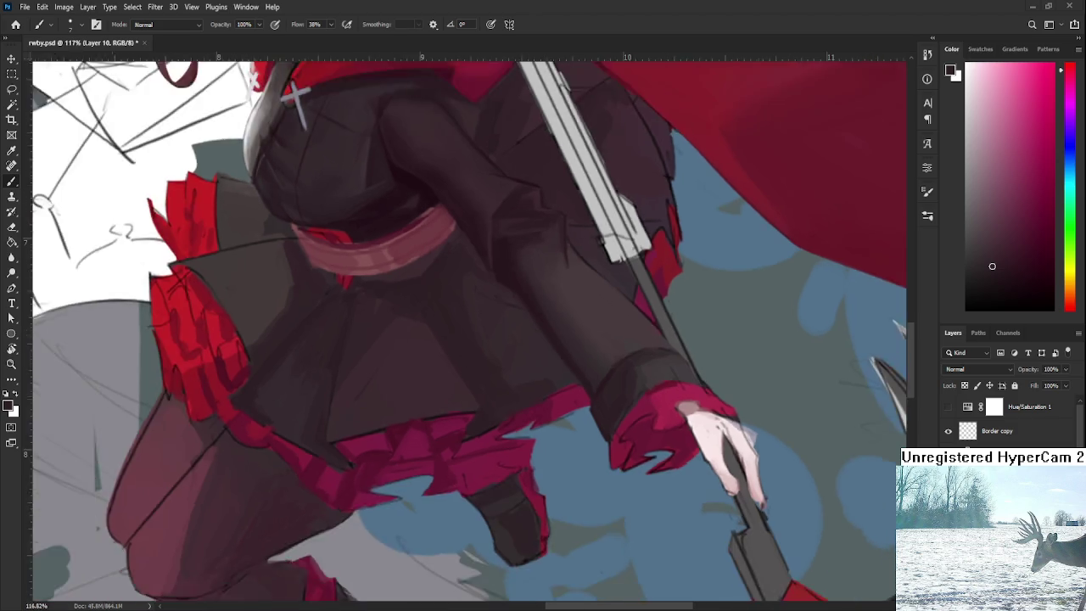
pyautogui.scroll(-3, 466, 331)
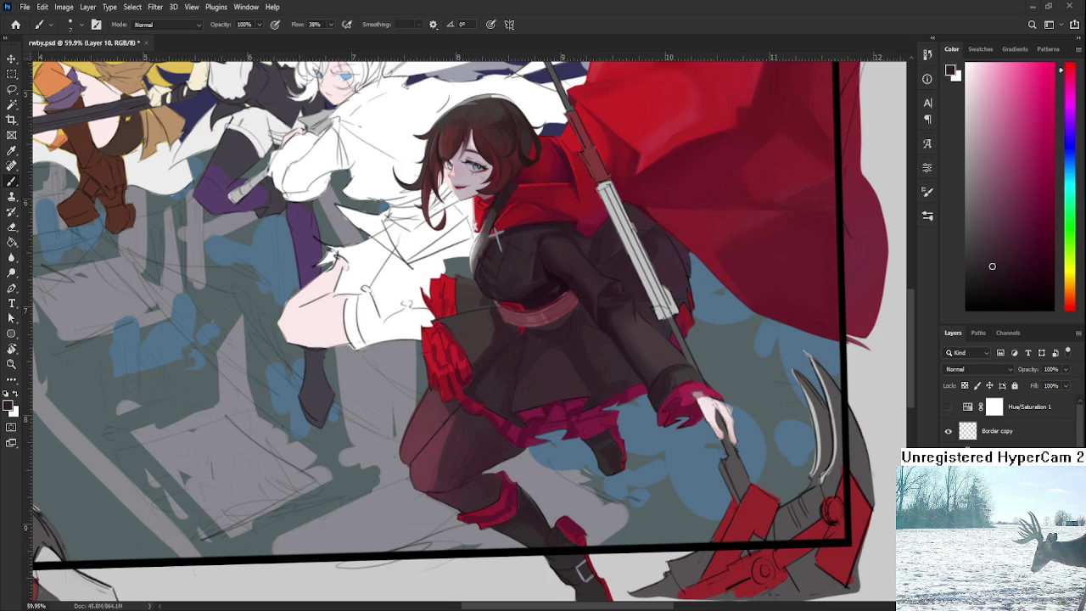
# Turn the canvas upright, zoom in, and sample dark and light tones from the black sleeve.
pyautogui.moveTo(509, 356)
pyautogui.mouseDown()
pyautogui.moveTo(544, 433)
pyautogui.moveTo(643, 435)
pyautogui.mouseUp()
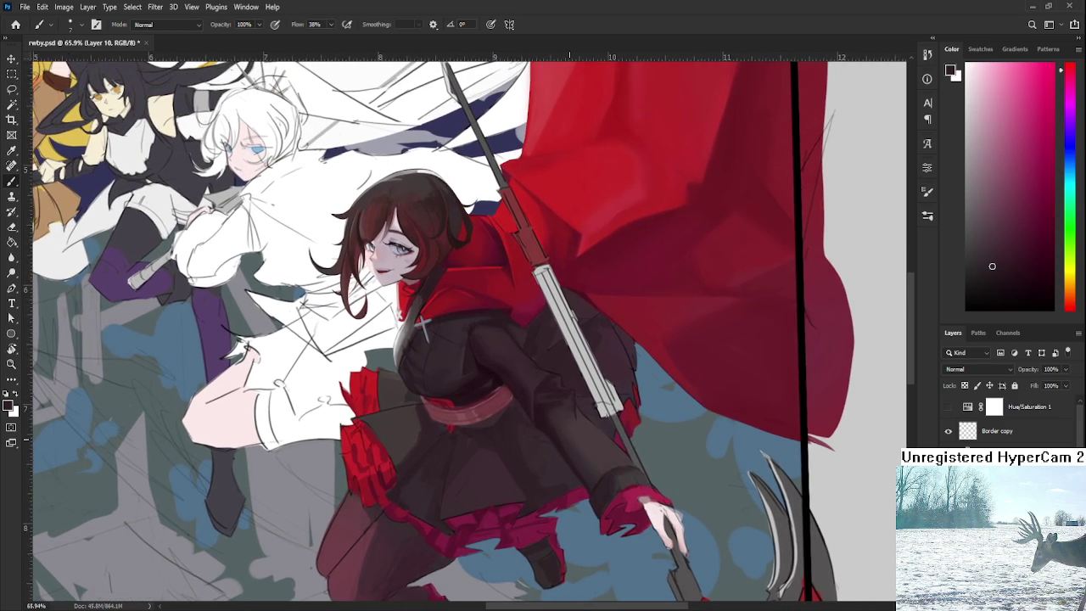
pyautogui.scroll(5, 643, 435)
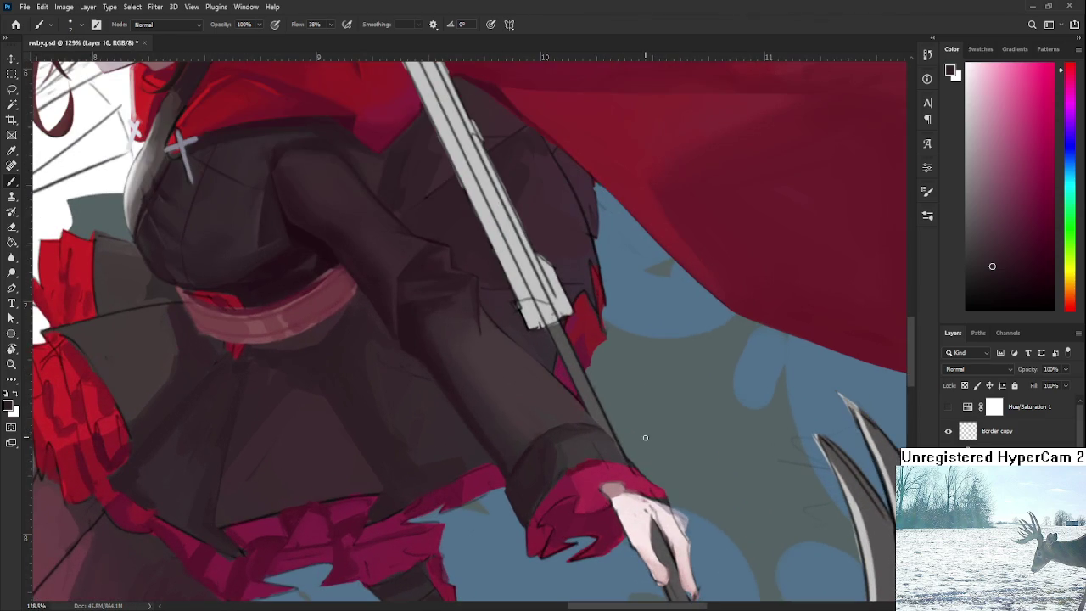
pyautogui.keyDown('alt'); pyautogui.click(566, 458); pyautogui.keyUp('alt')
pyautogui.keyDown('alt'); pyautogui.click(543, 454); pyautogui.keyUp('alt')
pyautogui.keyDown('alt'); pyautogui.click(550, 463); pyautogui.keyUp('alt')
pyautogui.keyDown('alt'); pyautogui.click(564, 450); pyautogui.keyUp('alt')
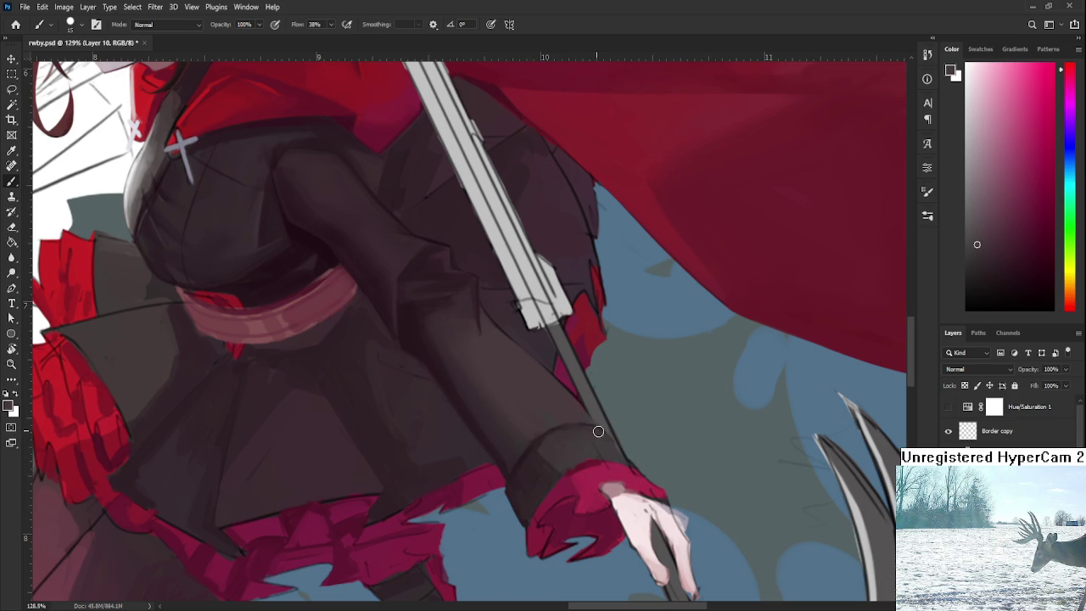
pyautogui.keyDown('alt'); pyautogui.click(535, 478); pyautogui.keyUp('alt')
pyautogui.keyDown('alt'); pyautogui.click(520, 459); pyautogui.keyUp('alt')
# Undo the scythe's grey shaft and blade fill, then resample tones from the sleeve.
pyautogui.hotkey('ctrl', 'z')
pyautogui.hotkey('ctrl', 'z')
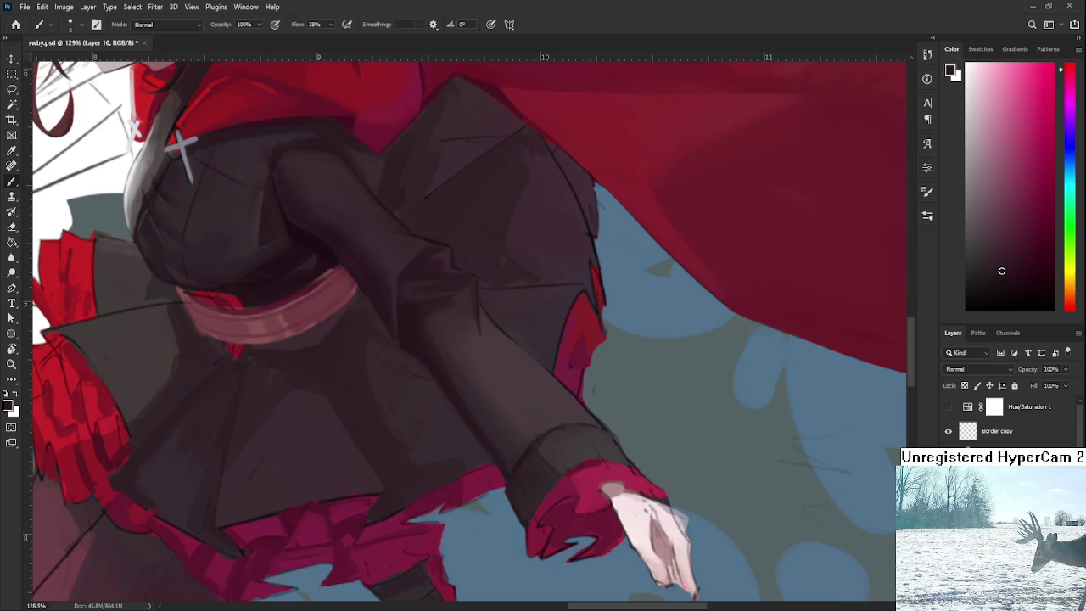
pyautogui.keyDown('alt'); pyautogui.click(601, 374); pyautogui.keyUp('alt')
pyautogui.keyDown('alt'); pyautogui.click(553, 437); pyautogui.keyUp('alt')
pyautogui.keyDown('alt'); pyautogui.click(552, 437); pyautogui.keyUp('alt')
pyautogui.keyDown('alt'); pyautogui.click(598, 437); pyautogui.keyUp('alt')
pyautogui.keyDown('alt'); pyautogui.click(537, 457); pyautogui.keyUp('alt')
pyautogui.moveTo(538, 456); pyautogui.dragTo(515, 466)
# Paint dark strokes along the sleeve edge, touching up with the eraser.
pyautogui.moveTo(639, 462); pyautogui.dragTo(623, 443)
pyautogui.moveTo(628, 447); pyautogui.dragTo(629, 454)
pyautogui.press('e')
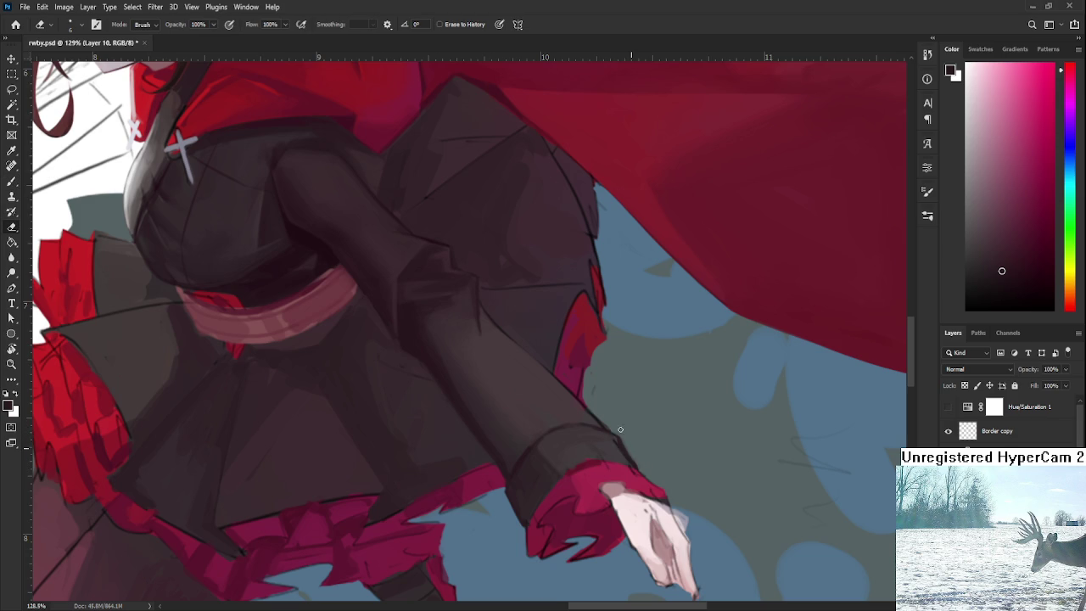
pyautogui.press('b')
pyautogui.keyDown('alt'); pyautogui.click(616, 441); pyautogui.keyUp('alt')
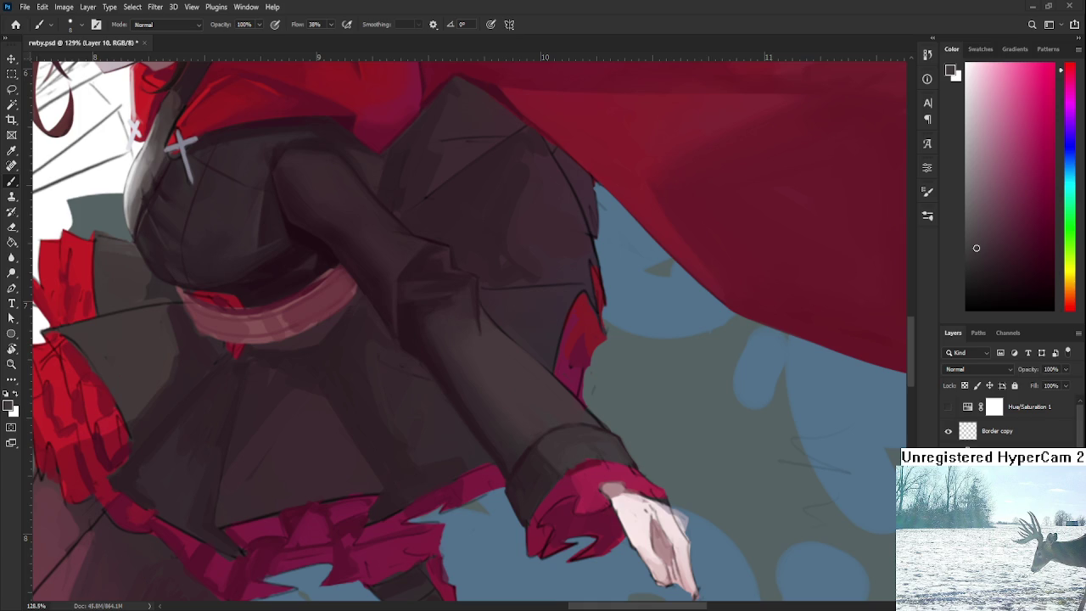
pyautogui.scroll(-2, 607, 469)
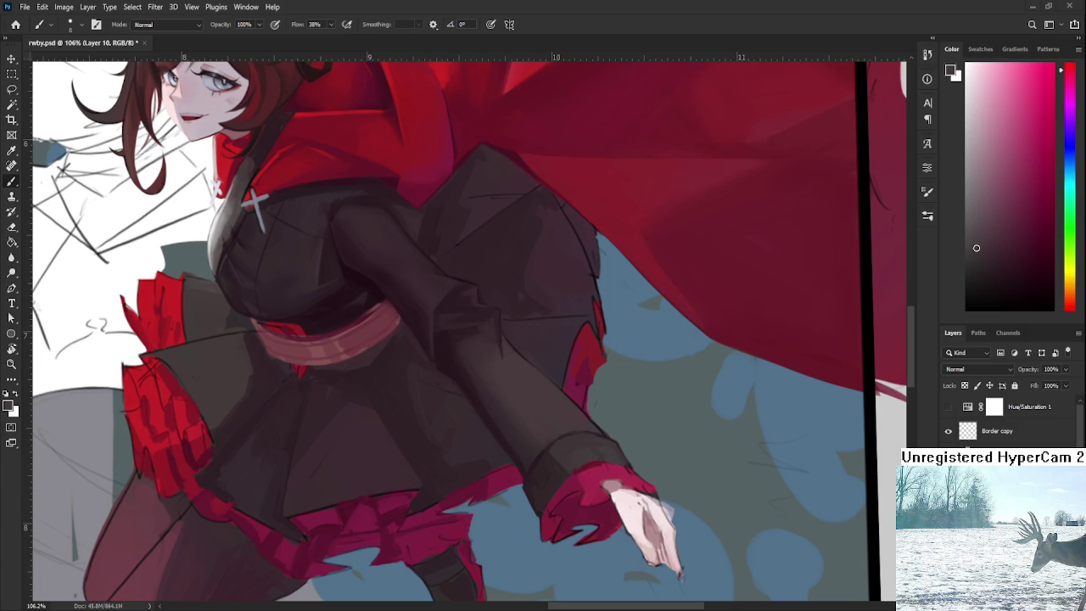
pyautogui.press('[')
pyautogui.press('[')
pyautogui.press('[')
pyautogui.press(']')
pyautogui.press(']')
pyautogui.press(']')
pyautogui.keyDown('alt'); pyautogui.click(547, 453); pyautogui.keyUp('alt')
pyautogui.moveTo(524, 477); pyautogui.dragTo(547, 458)
pyautogui.hotkey('ctrl', 'z')
pyautogui.keyDown('alt'); pyautogui.click(520, 461); pyautogui.keyUp('alt')
pyautogui.press('[')
pyautogui.press('[')
pyautogui.press('[')
pyautogui.keyDown('alt'); pyautogui.click(532, 458); pyautogui.keyUp('alt')
pyautogui.scroll(-3, 534, 445)
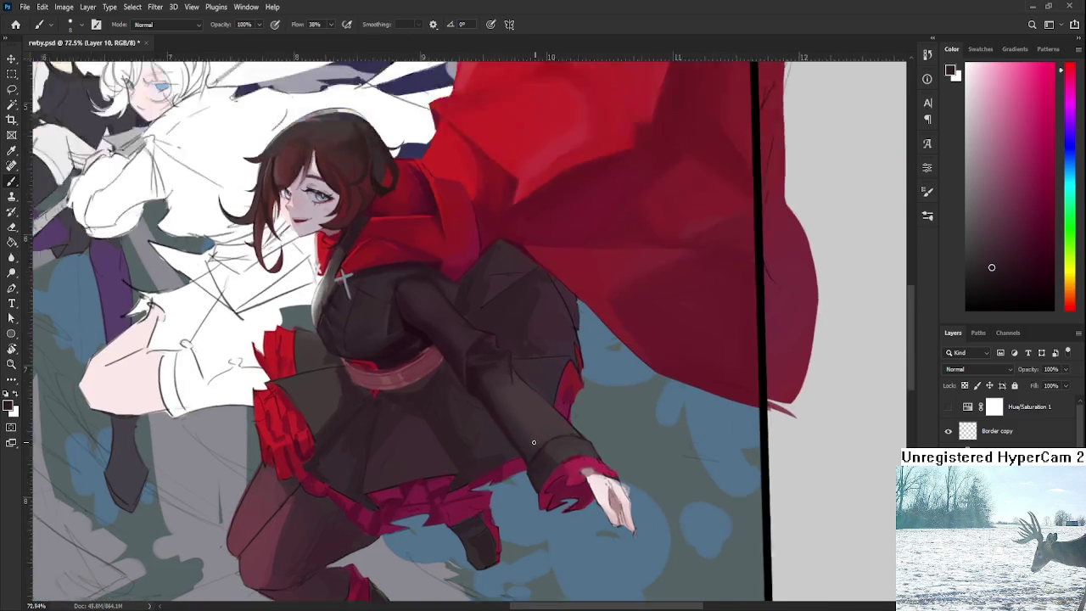
pyautogui.scroll(-1, 534, 442)
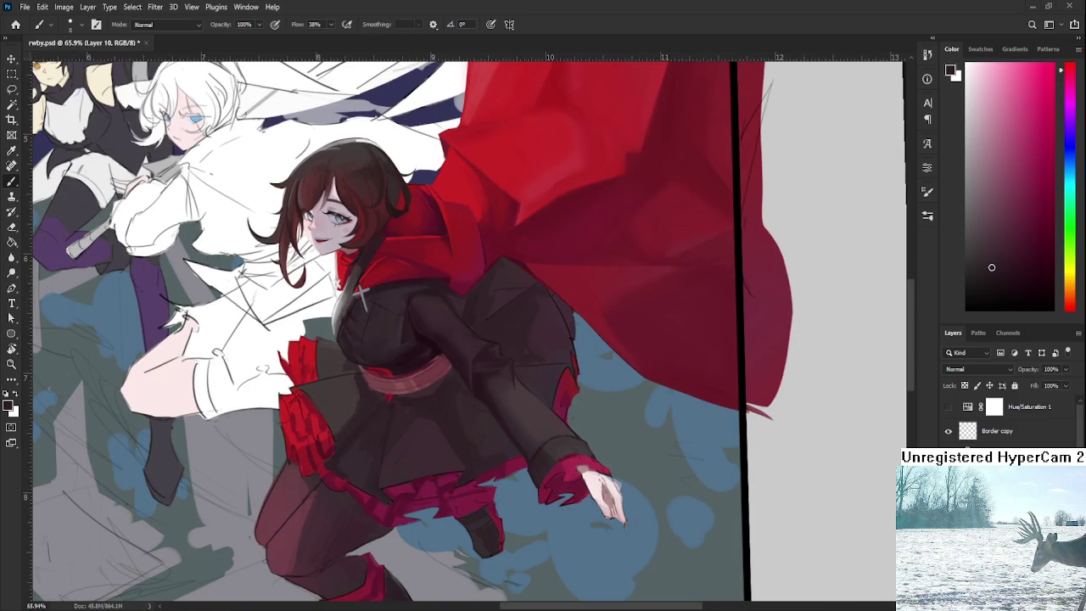
pyautogui.scroll(1, 533, 442)
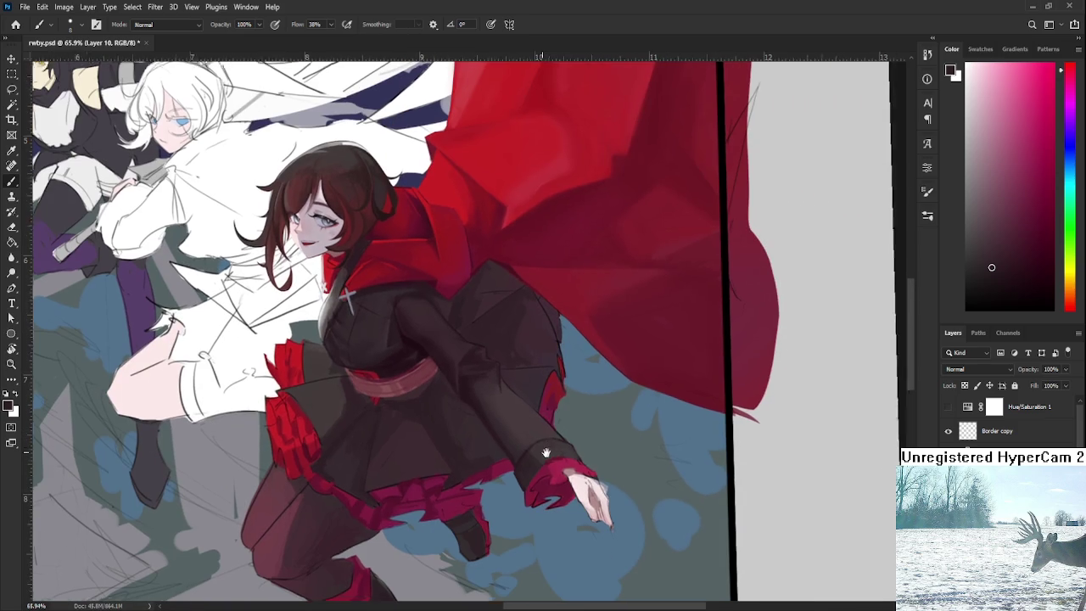
pyautogui.scroll(1, 526, 445)
pyautogui.scroll(1, 518, 449)
pyautogui.scroll(1, 511, 453)
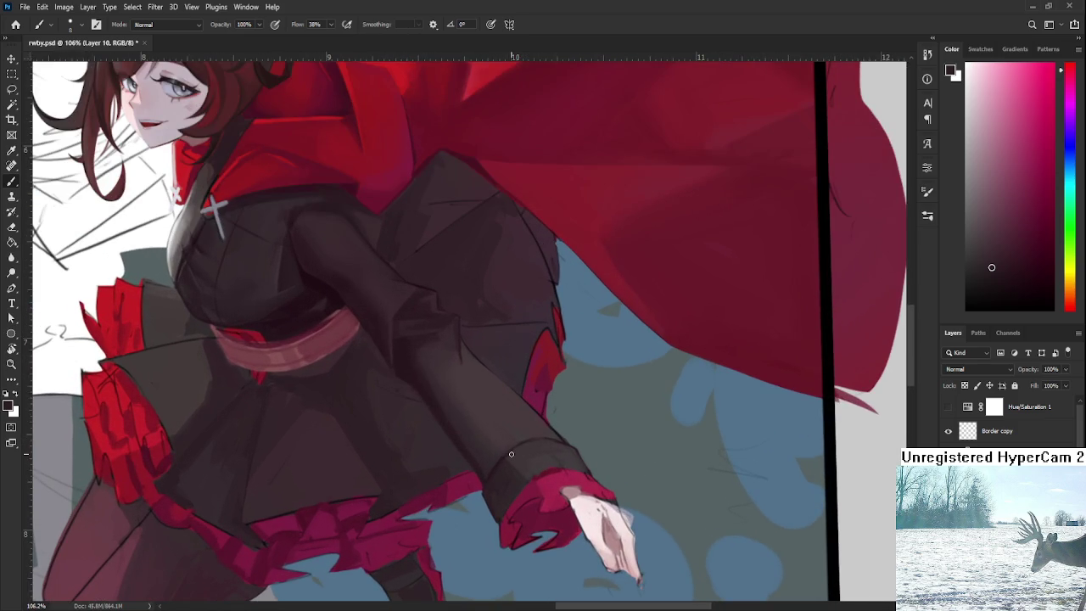
pyautogui.keyDown('alt'); pyautogui.click(577, 455); pyautogui.keyUp('alt')
pyautogui.press('e')
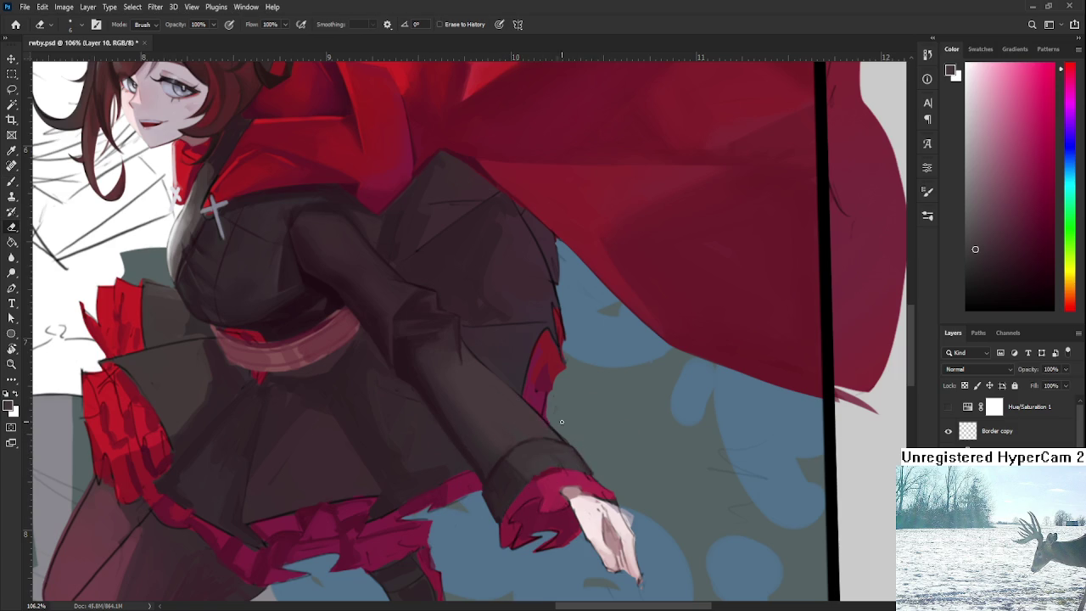
pyautogui.press('b')
pyautogui.press('r')
pyautogui.moveTo(561, 434); pyautogui.dragTo(425, 467)
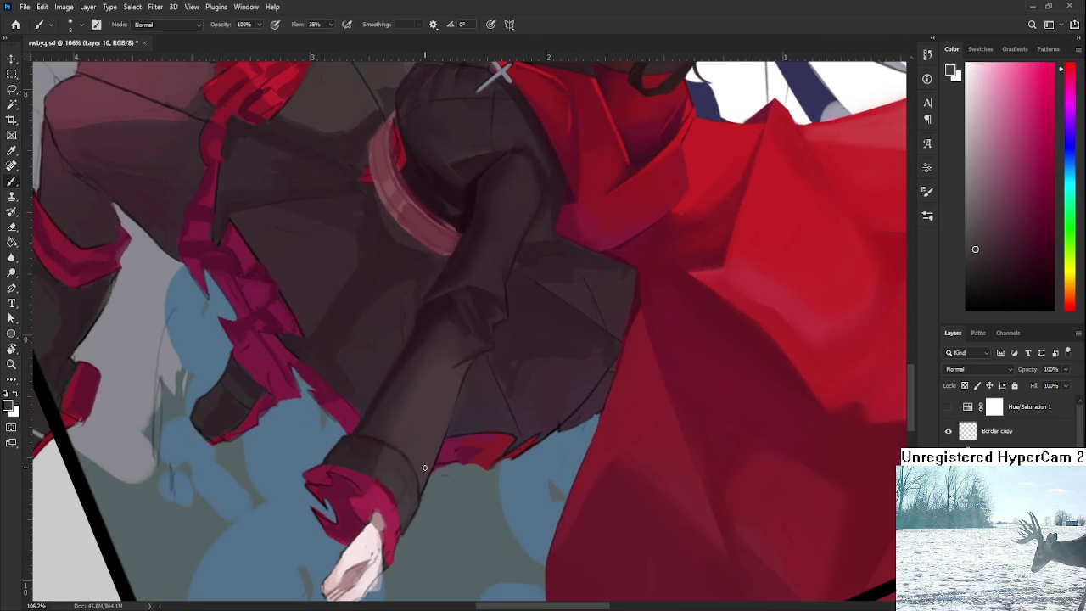
pyautogui.keyDown('alt'); pyautogui.click(427, 469); pyautogui.keyUp('alt')
pyautogui.keyDown('alt'); pyautogui.click(417, 429); pyautogui.keyUp('alt')
pyautogui.scroll(-2, 359, 424)
pyautogui.scroll(-5, 359, 424)
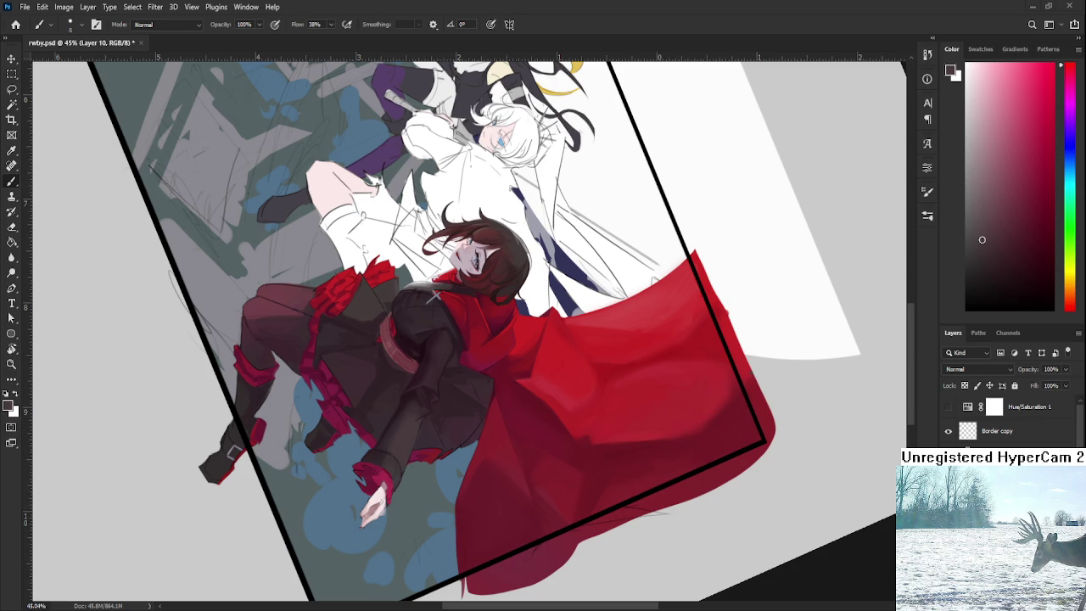
pyautogui.scroll(5, 487, 436)
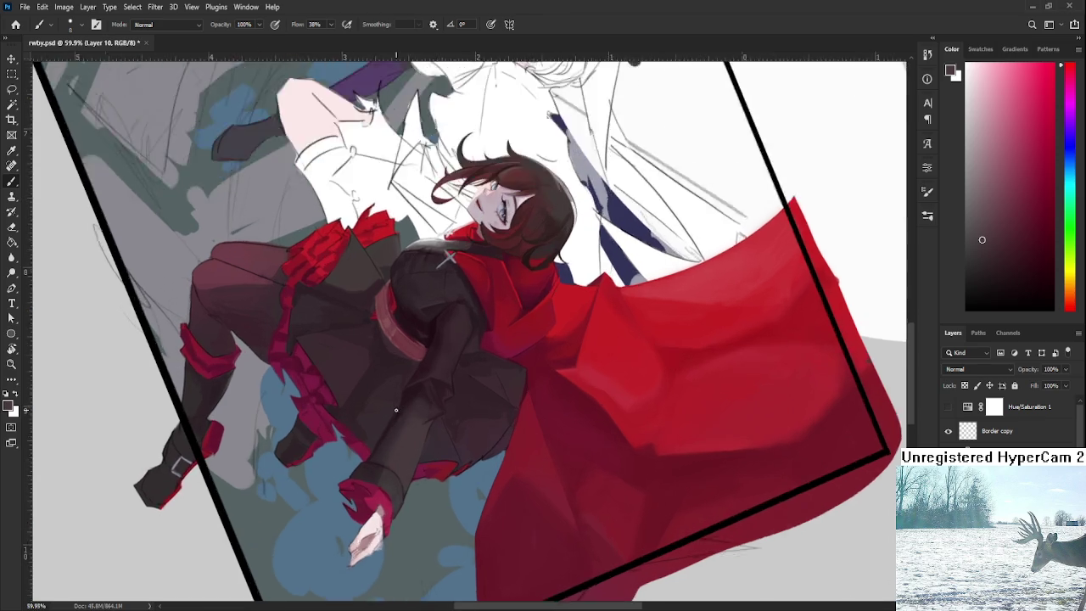
# Tilt the view to -15° and paint a dark sleeve colour over the red stripe.
pyautogui.press('r')
pyautogui.moveTo(438, 439)
pyautogui.mouseDown()
pyautogui.moveTo(599, 421)
pyautogui.moveTo(560, 378)
pyautogui.mouseUp()
pyautogui.press('b')
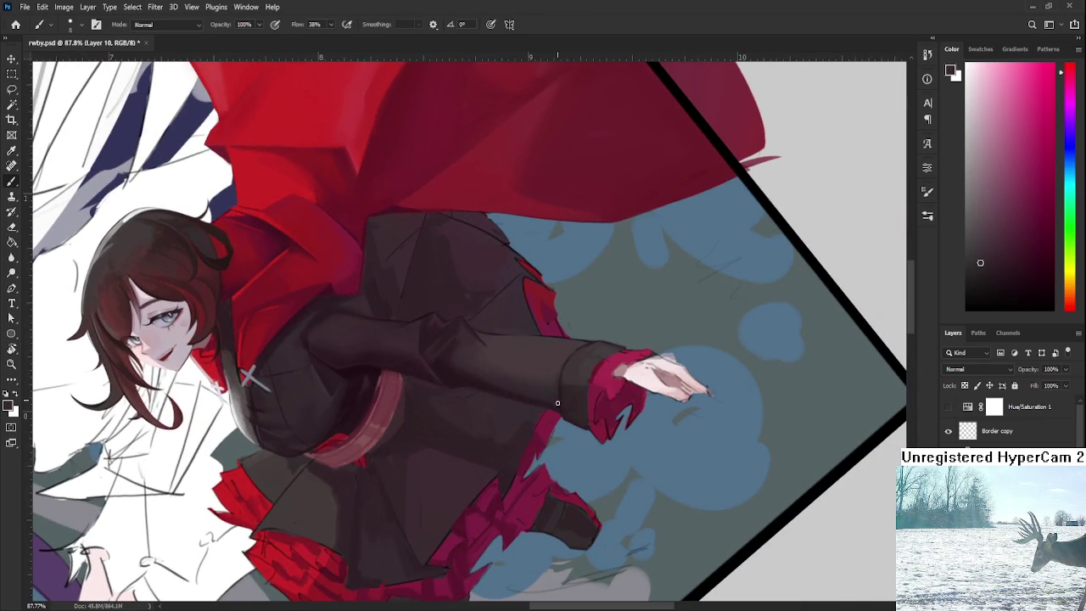
pyautogui.keyDown('alt'); pyautogui.click(555, 352); pyautogui.keyUp('alt')
pyautogui.keyDown('alt'); pyautogui.click(572, 347); pyautogui.keyUp('alt')
pyautogui.keyDown('alt'); pyautogui.click(568, 354); pyautogui.keyUp('alt')
pyautogui.keyDown('alt'); pyautogui.click(561, 366); pyautogui.keyUp('alt')
pyautogui.keyDown('alt'); pyautogui.click(565, 378); pyautogui.keyUp('alt')
pyautogui.keyDown('alt'); pyautogui.click(605, 348); pyautogui.keyUp('alt')
pyautogui.keyDown('alt'); pyautogui.click(548, 405); pyautogui.keyUp('alt')
pyautogui.moveTo(548, 409); pyautogui.dragTo(534, 444)
# Rotate the view about 60° and pick a darker shade for the sleeve.
pyautogui.press('r')
pyautogui.moveTo(627, 349); pyautogui.dragTo(441, 451)
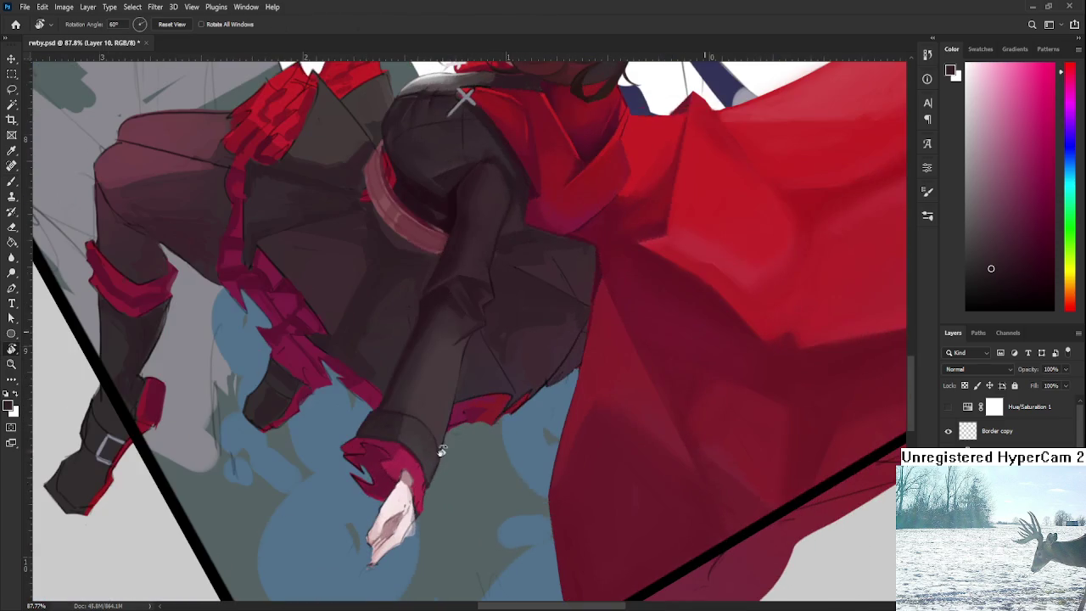
pyautogui.press('b')
pyautogui.keyDown('alt'); pyautogui.click(428, 458); pyautogui.keyUp('alt')
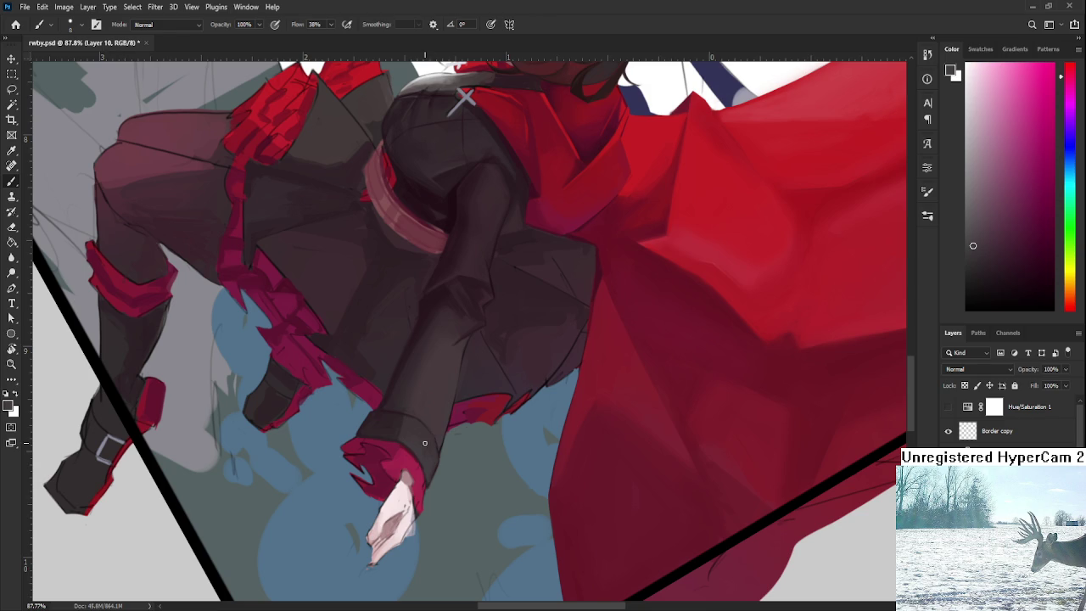
pyautogui.scroll(3, 425, 441)
pyautogui.keyDown('alt'); pyautogui.click(372, 375); pyautogui.keyUp('alt')
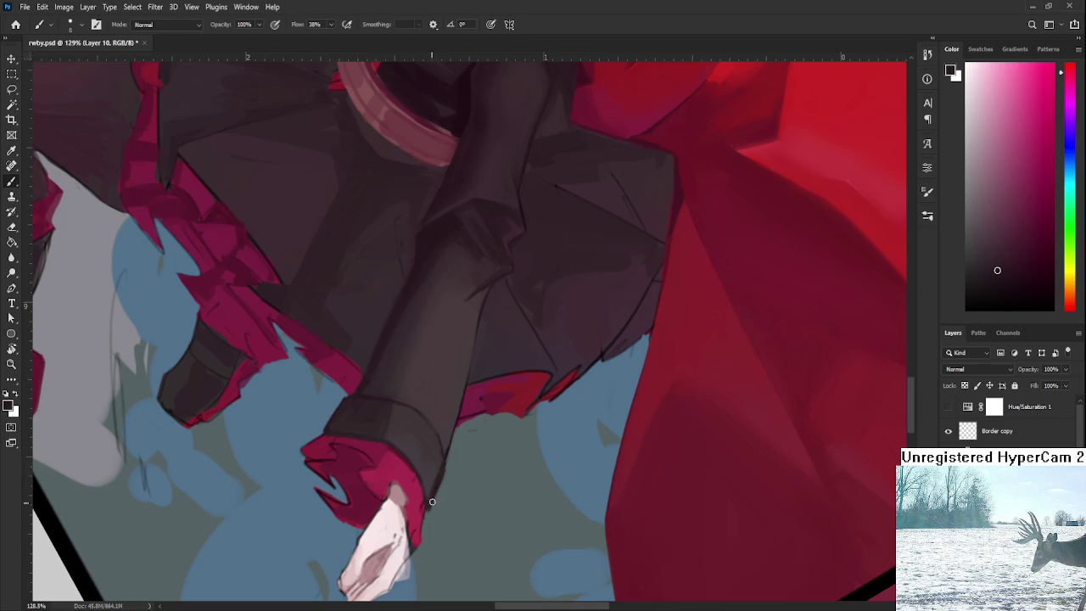
# Alternate erasing and painting on the sleeve while resampling several sleeve shades.
pyautogui.press('e')
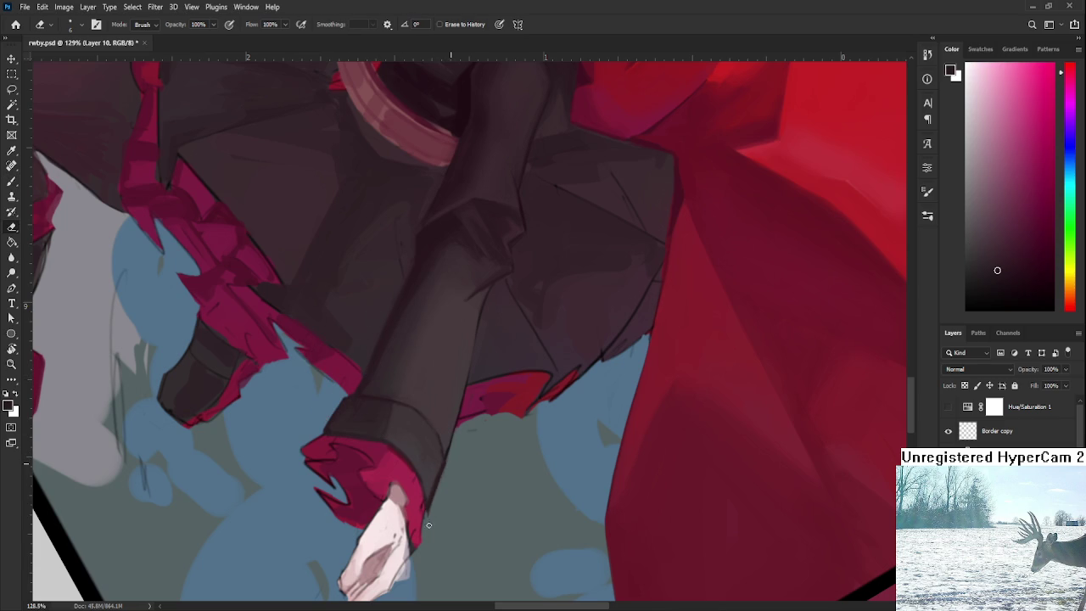
pyautogui.press('b')
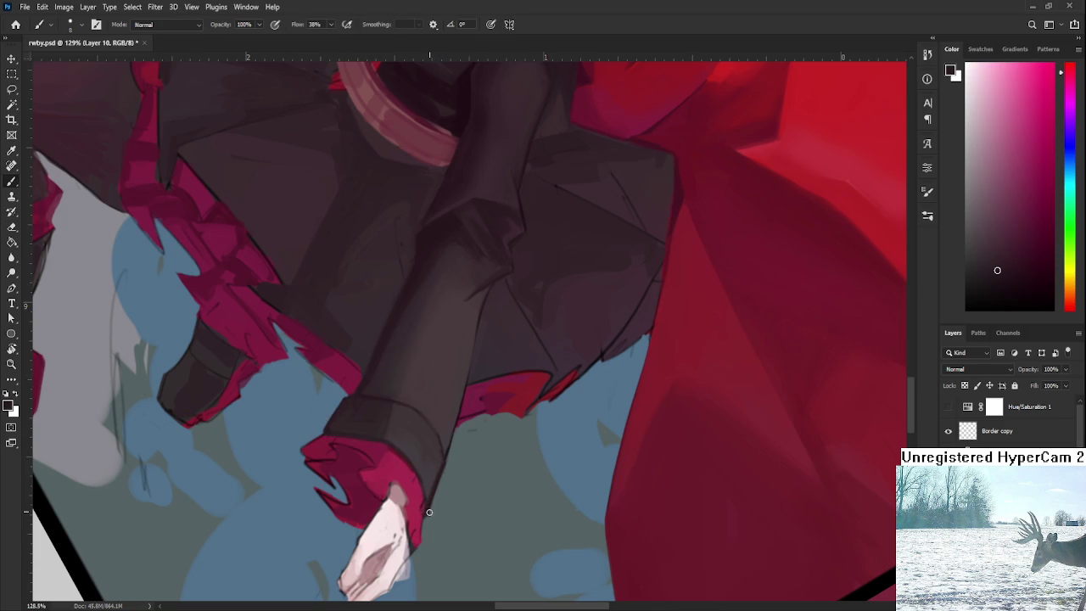
pyautogui.press('e')
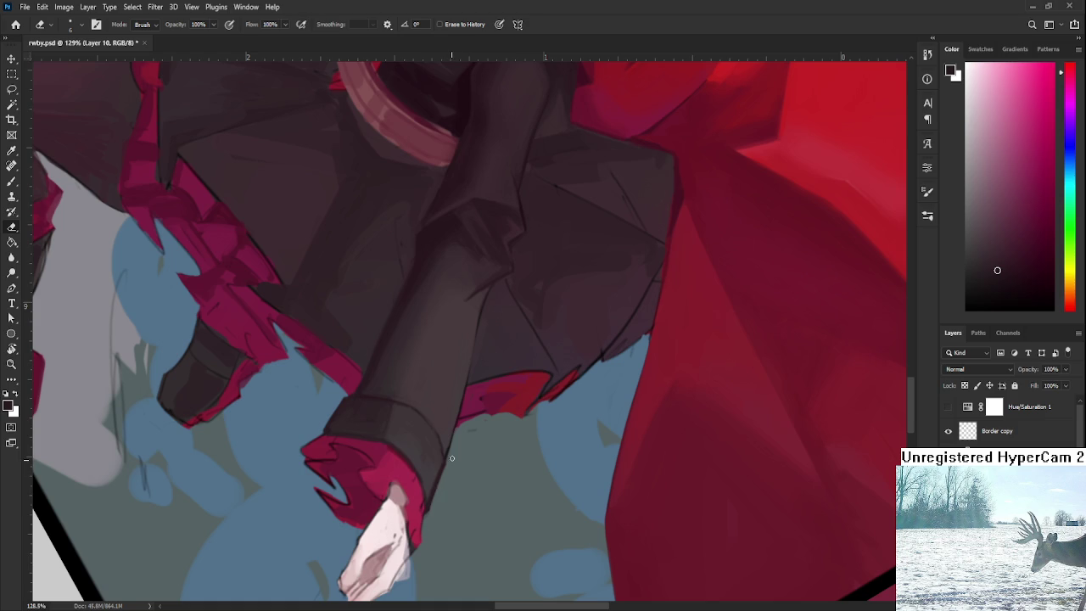
pyautogui.press('b')
pyautogui.moveTo(430, 460)
pyautogui.mouseDown()
pyautogui.moveTo(528, 465)
pyautogui.moveTo(368, 438)
pyautogui.mouseUp()
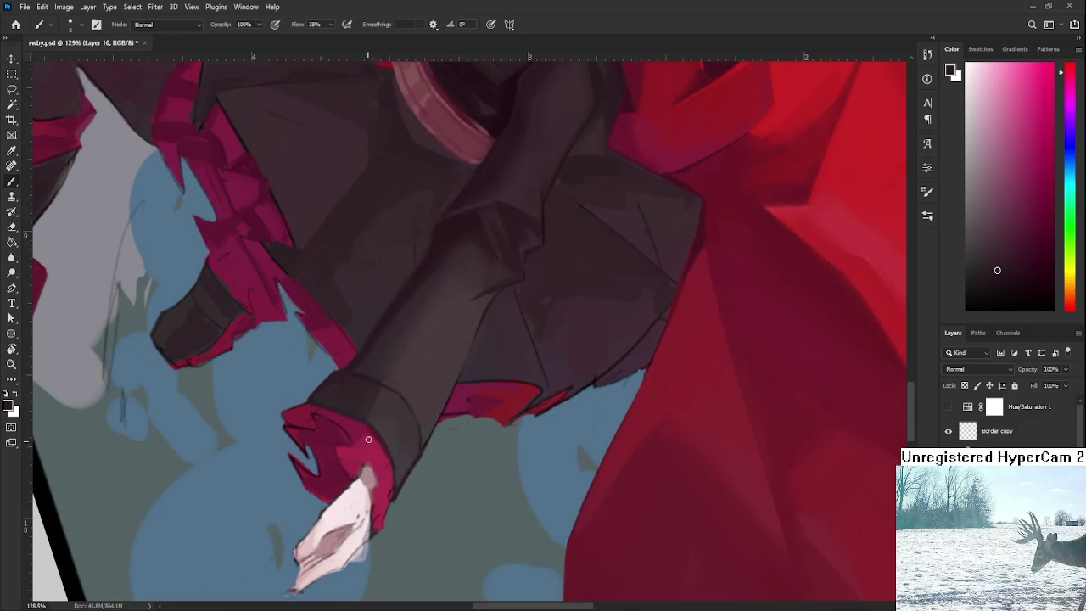
pyautogui.keyDown('alt'); pyautogui.click(403, 407); pyautogui.keyUp('alt')
pyautogui.keyDown('alt'); pyautogui.click(363, 376); pyautogui.keyUp('alt')
pyautogui.keyDown('alt'); pyautogui.click(410, 390); pyautogui.keyUp('alt')
pyautogui.keyDown('alt'); pyautogui.click(396, 383); pyautogui.keyUp('alt')
pyautogui.scroll(-1, 454, 444)
# Rotate the view back upright, zoom to the cape, and sample its red for the cuff.
pyautogui.scroll(-12, 455, 444)
pyautogui.press('r')
pyautogui.moveTo(455, 444); pyautogui.dragTo(582, 424)
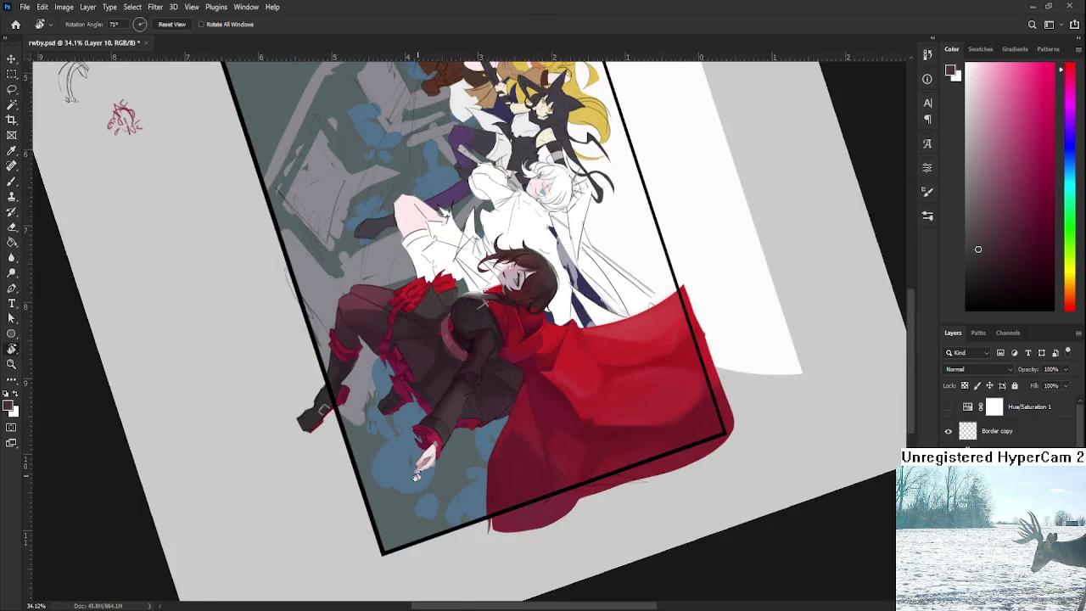
pyautogui.scroll(5, 577, 413)
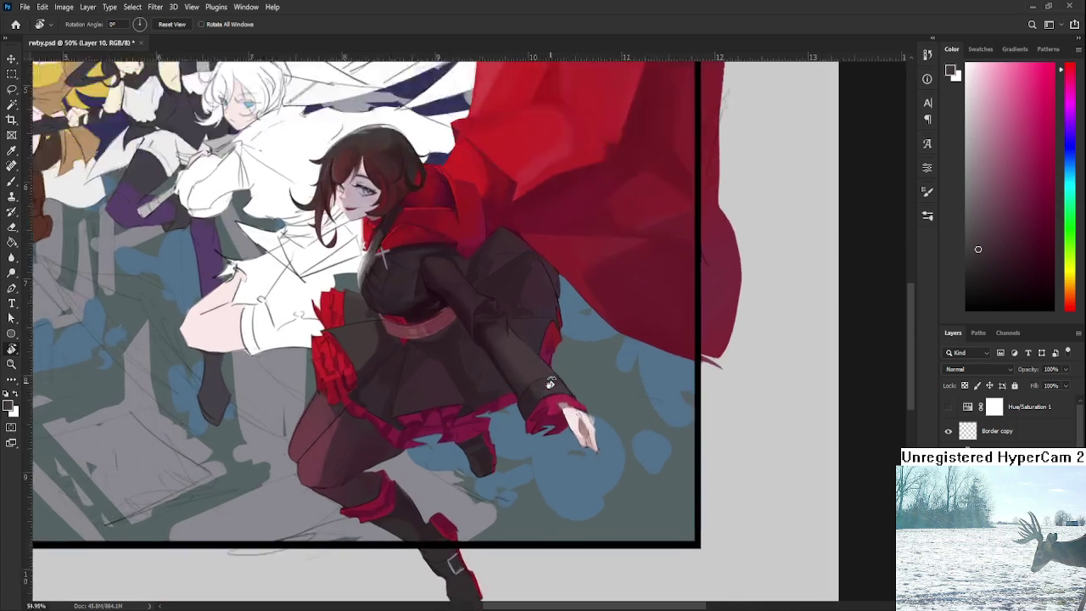
pyautogui.scroll(4, 570, 405)
pyautogui.scroll(2, 567, 400)
pyautogui.moveTo(567, 400)
pyautogui.mouseDown()
pyautogui.moveTo(460, 389)
pyautogui.moveTo(543, 484)
pyautogui.moveTo(468, 484)
pyautogui.mouseUp()
pyautogui.press('b')
pyautogui.keyDown('alt'); pyautogui.click(428, 363); pyautogui.keyUp('alt')
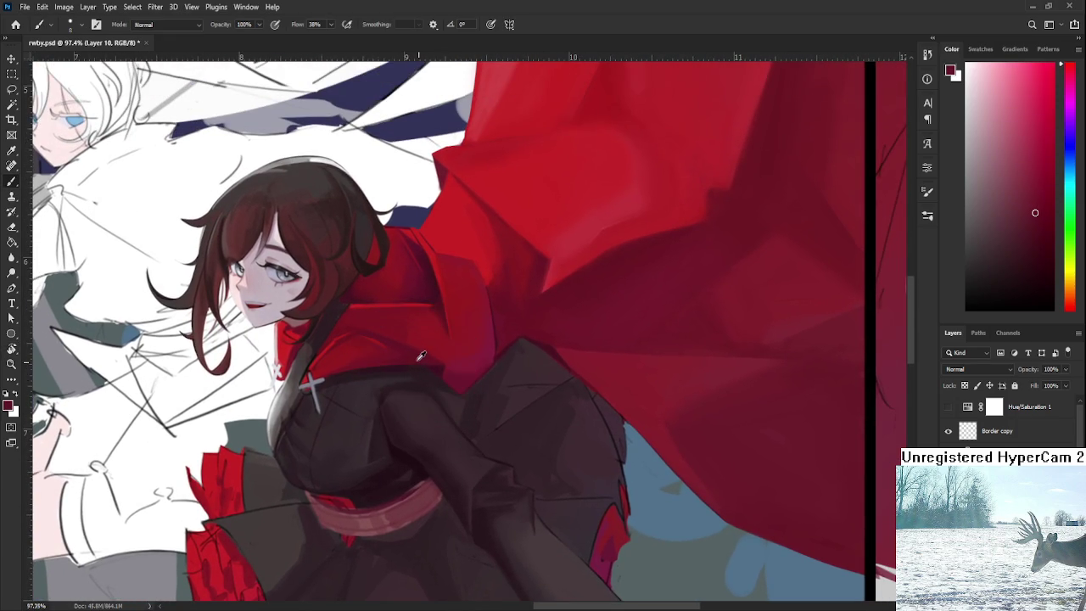
pyautogui.scroll(-5, 493, 385)
pyautogui.scroll(2, 493, 385)
pyautogui.scroll(2, 493, 385)
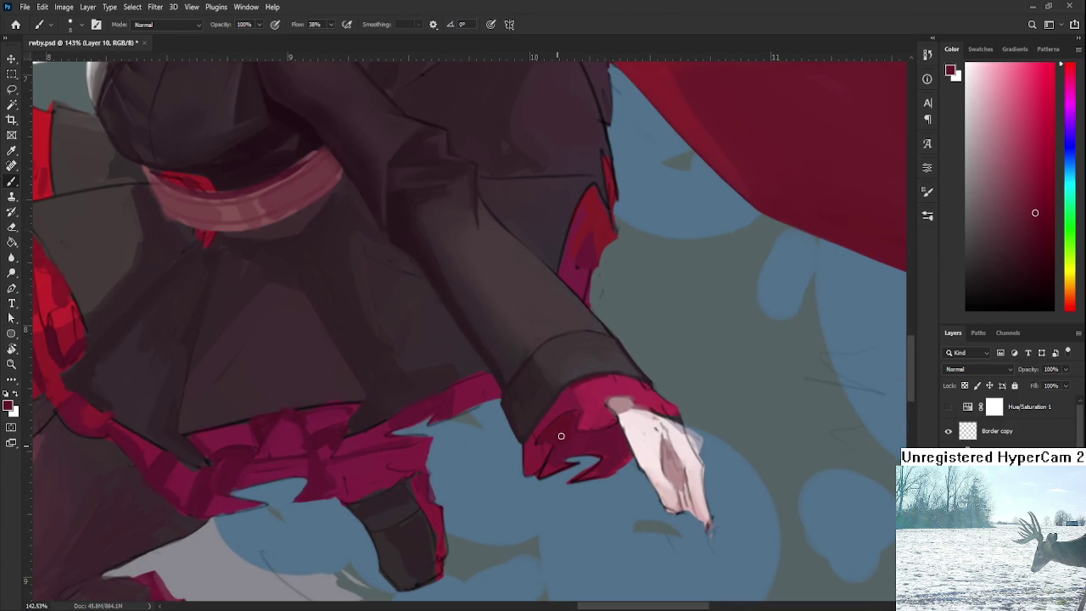
# Zoom into the cuff and paint dark red along its jagged lower edge.
pyautogui.scroll(3, 561, 435)
pyautogui.scroll(3, 626, 497)
pyautogui.hscroll(-3, 565, 436)
pyautogui.scroll(3, 538, 387)
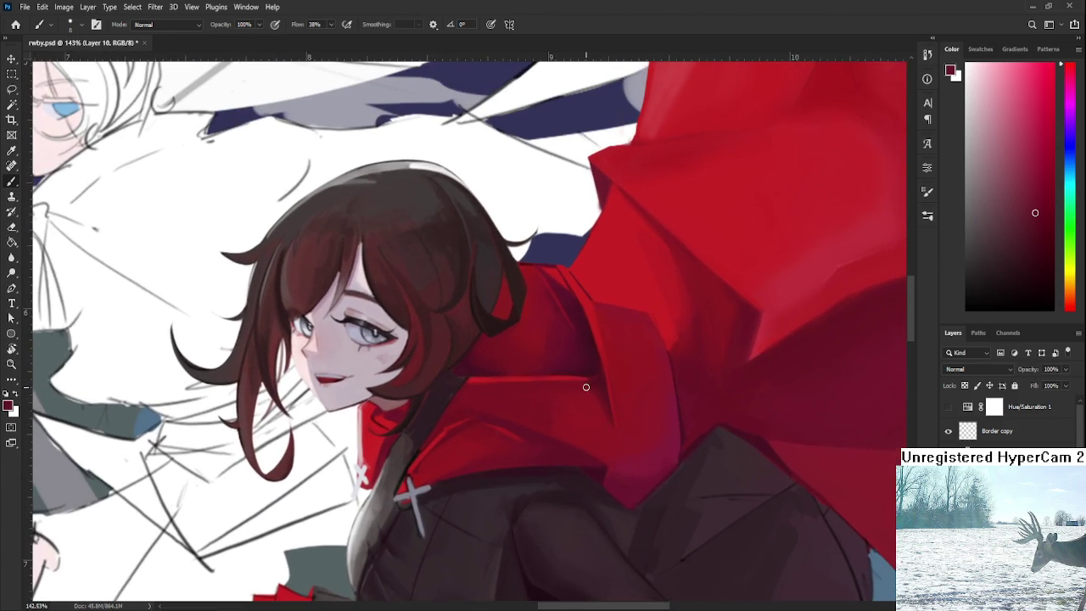
pyautogui.scroll(-4, 594, 466)
pyautogui.hscroll(2, 585, 492)
pyautogui.scroll(-3, 568, 496)
pyautogui.hscroll(3, 552, 481)
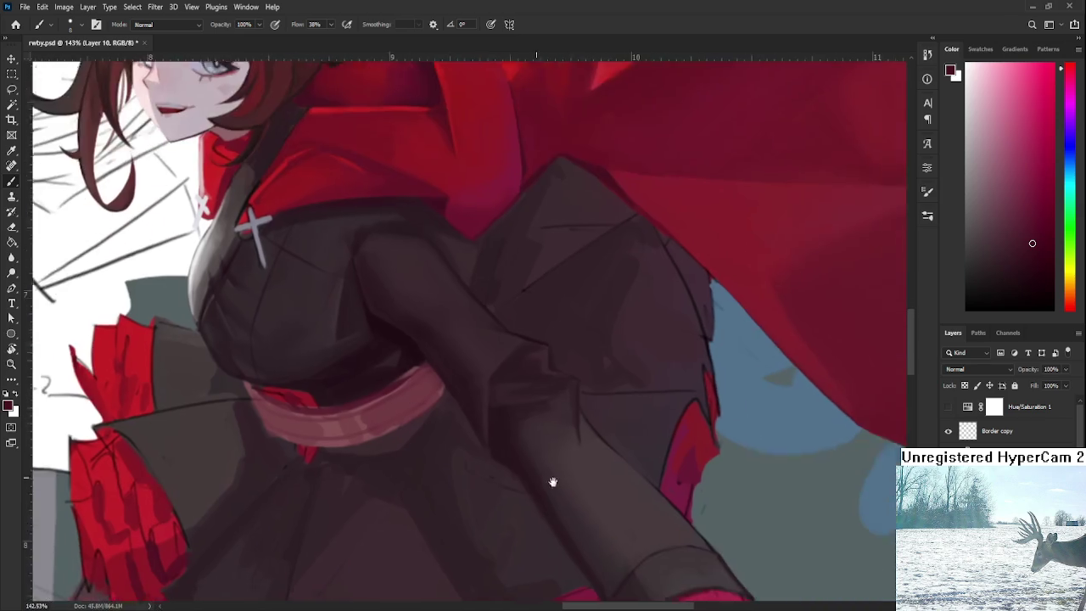
pyautogui.scroll(-4, 531, 446)
pyautogui.hscroll(3, 514, 416)
pyautogui.scroll(-1, 516, 412)
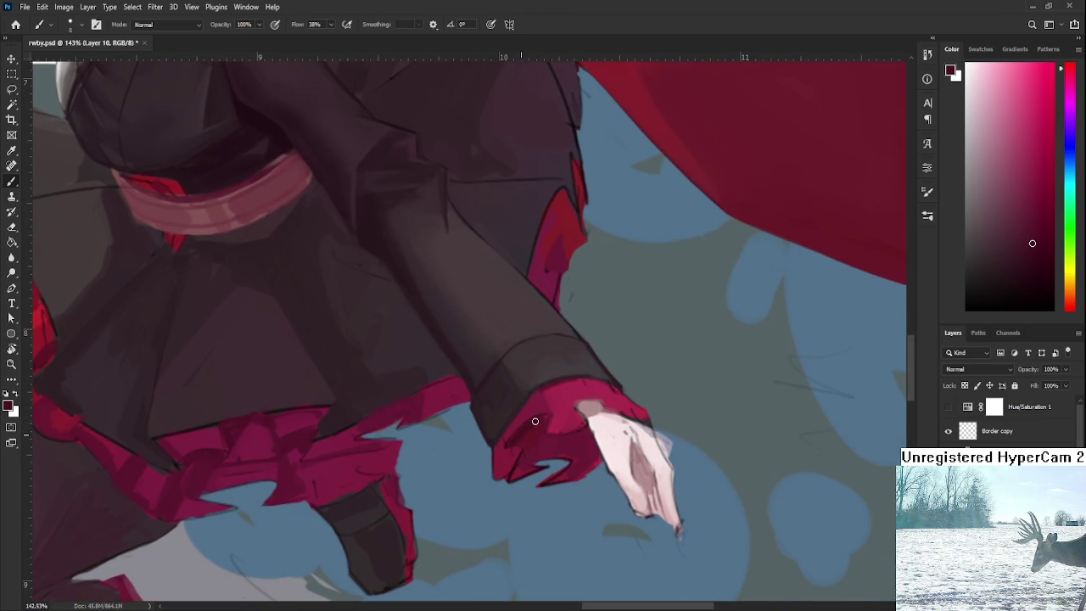
pyautogui.moveTo(514, 473); pyautogui.dragTo(537, 453)
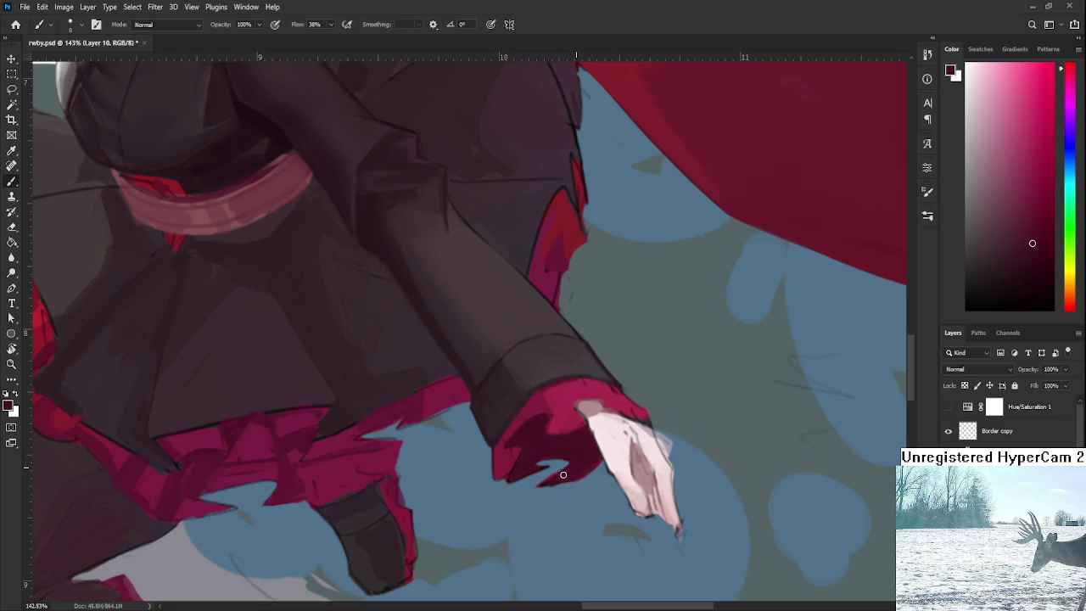
# Sample brighter and darker cuff reds, alternately erasing and painting to trim the edge.
pyautogui.keyDown('alt'); pyautogui.click(500, 459); pyautogui.keyUp('alt')
pyautogui.press('e')
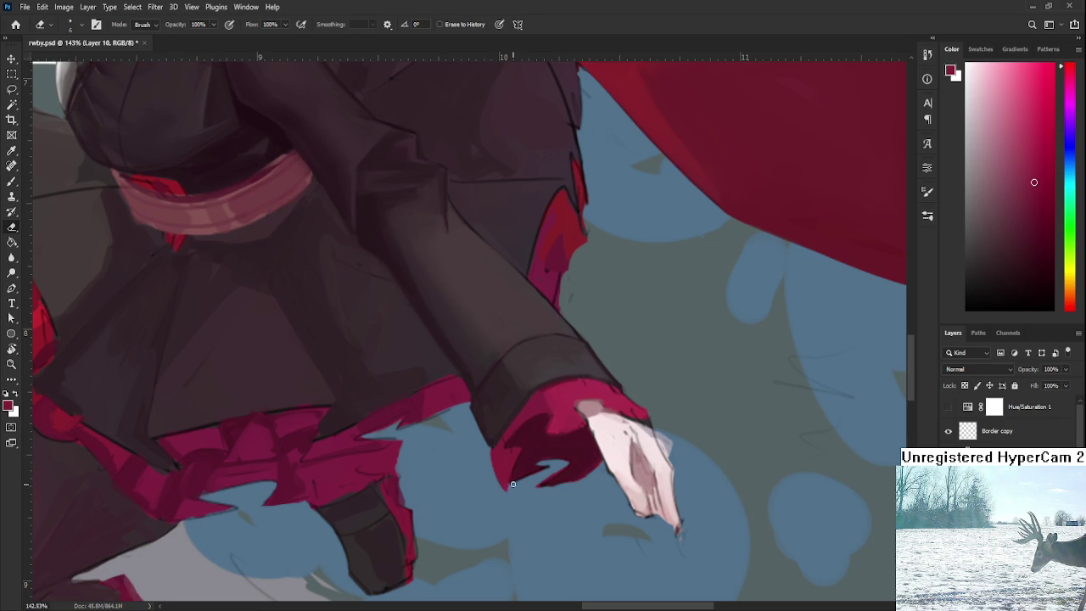
pyautogui.press('b')
pyautogui.keyDown('alt'); pyautogui.click(524, 456); pyautogui.keyUp('alt')
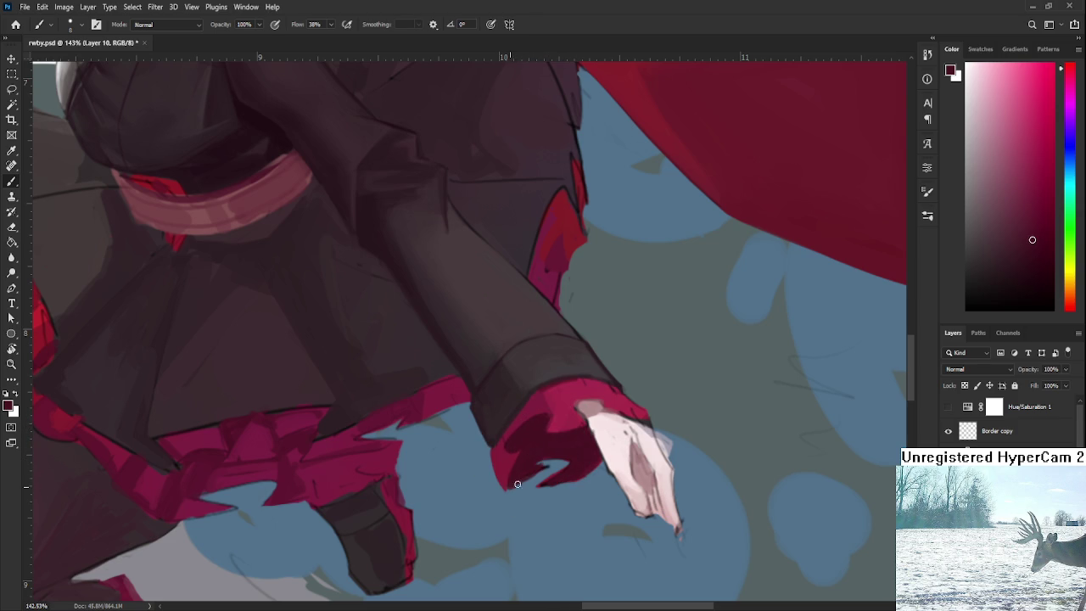
pyautogui.press('e')
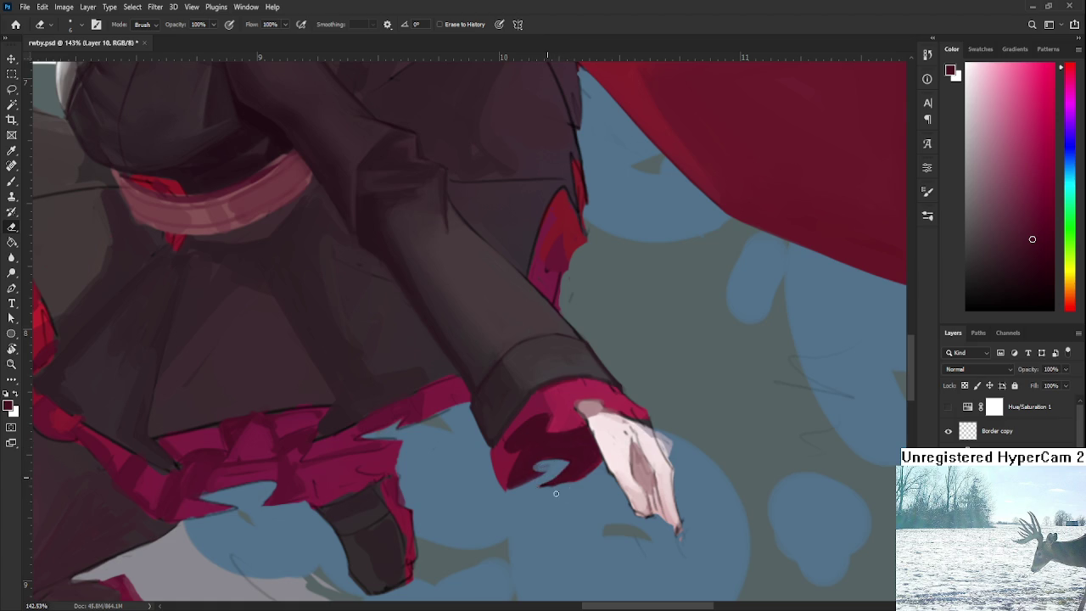
pyautogui.press('b')
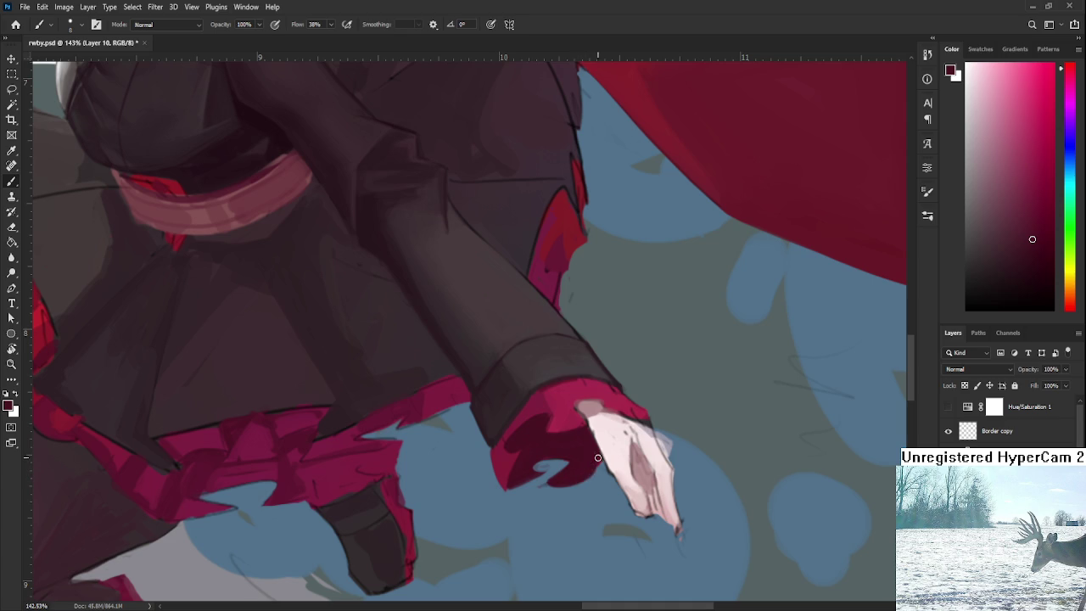
pyautogui.press('e')
pyautogui.press('b')
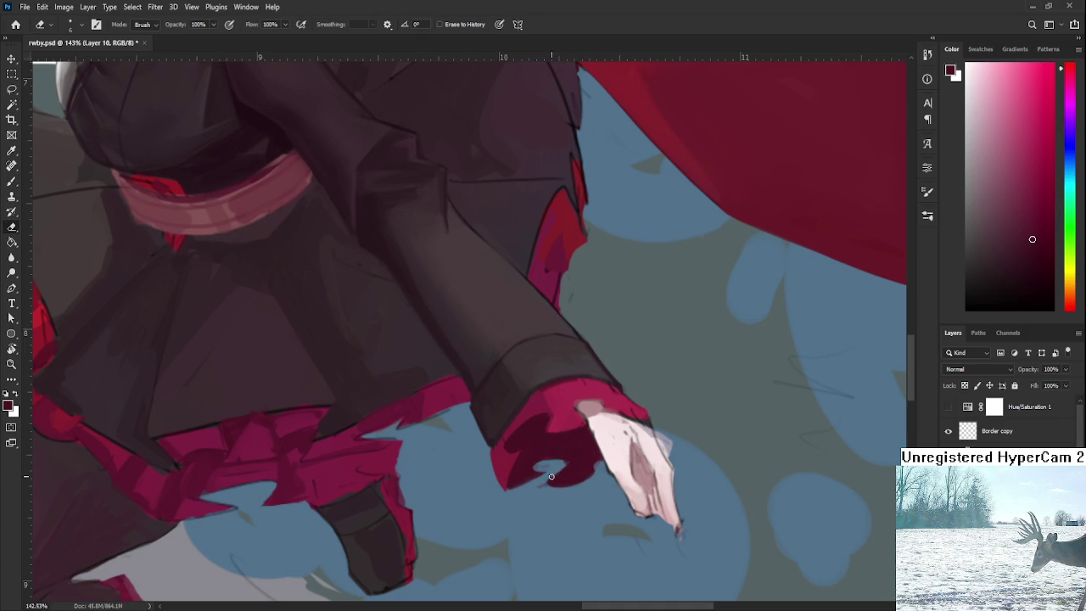
pyautogui.press('e')
pyautogui.scroll(2, 582, 459)
pyautogui.press('b')
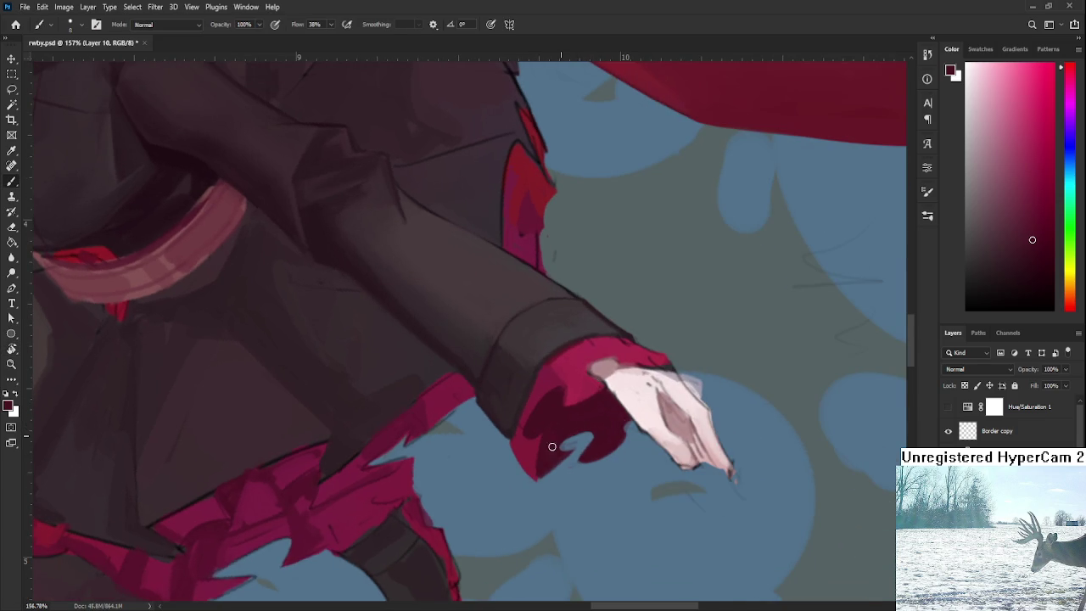
pyautogui.press('e')
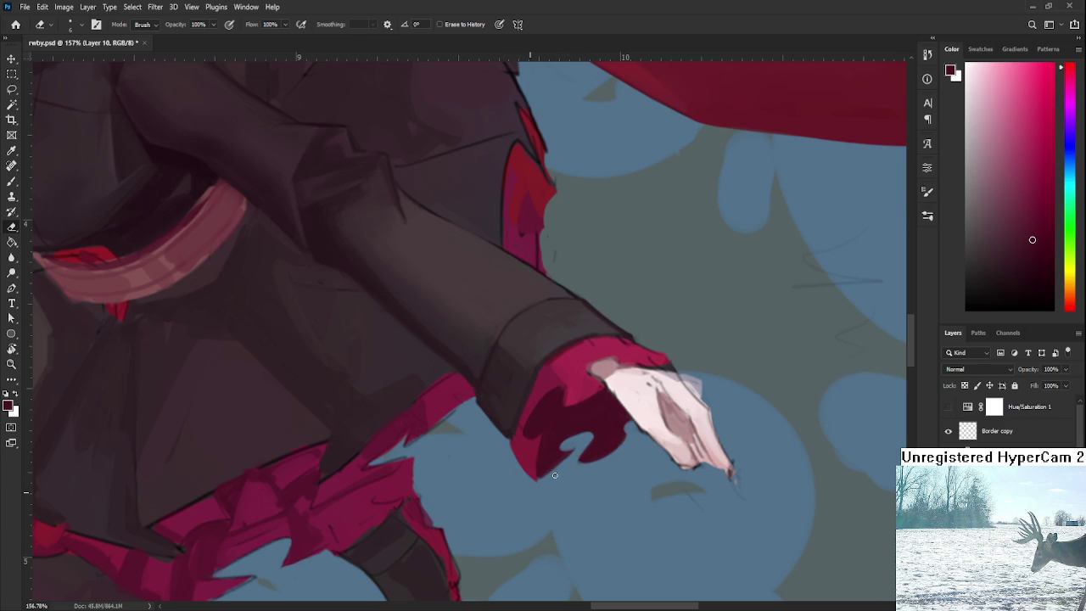
# Rotate the arm steeper and sample alternating dark and bright reds from the cuff.
pyautogui.press('b')
pyautogui.moveTo(633, 432)
pyautogui.mouseDown()
pyautogui.moveTo(530, 416)
pyautogui.moveTo(497, 429)
pyautogui.mouseUp()
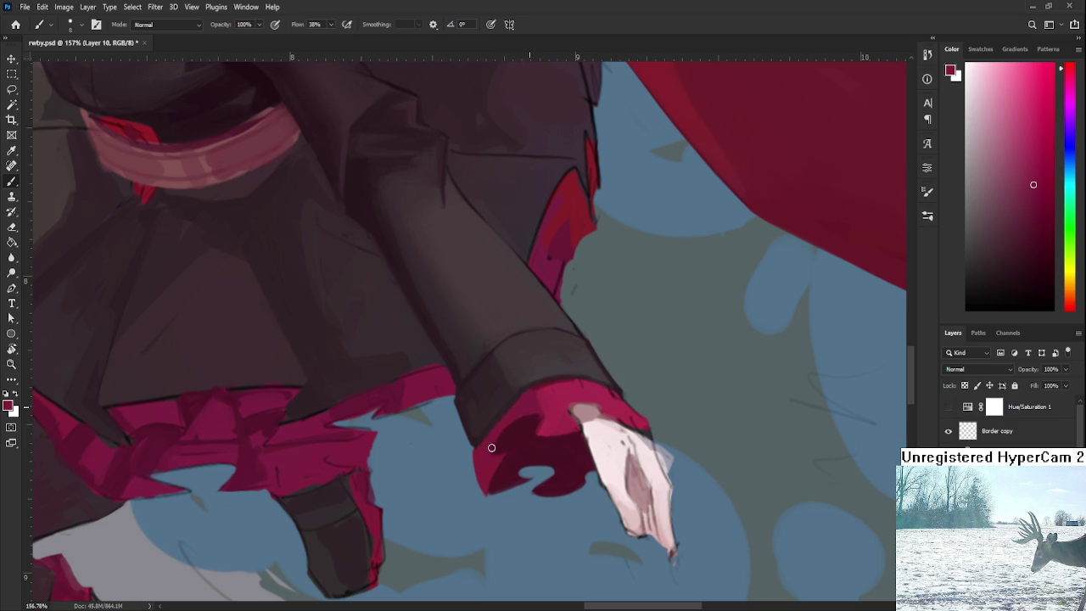
pyautogui.keyDown('alt'); pyautogui.click(524, 426); pyautogui.keyUp('alt')
pyautogui.keyDown('alt'); pyautogui.click(486, 444); pyautogui.keyUp('alt')
pyautogui.keyDown('alt'); pyautogui.click(507, 441); pyautogui.keyUp('alt')
pyautogui.keyDown('alt'); pyautogui.click(489, 450); pyautogui.keyUp('alt')
pyautogui.keyDown('alt'); pyautogui.click(508, 439); pyautogui.keyUp('alt')
pyautogui.keyDown('alt'); pyautogui.click(478, 455); pyautogui.keyUp('alt')
pyautogui.keyDown('alt'); pyautogui.click(519, 436); pyautogui.keyUp('alt')
# Paint a thin dark stroke along the cuff edge and a short bright red accent.
pyautogui.moveTo(544, 416); pyautogui.dragTo(533, 387)
pyautogui.keyDown('alt'); pyautogui.click(552, 400); pyautogui.keyUp('alt')
pyautogui.moveTo(543, 427); pyautogui.dragTo(549, 410)
# Rotate the view about -23°, then clockwise, while sampling reds from the cuff.
pyautogui.keyDown('alt'); pyautogui.click(552, 392); pyautogui.keyUp('alt')
pyautogui.press('r')
pyautogui.moveTo(567, 385)
pyautogui.mouseDown()
pyautogui.moveTo(594, 372)
pyautogui.moveTo(544, 405)
pyautogui.mouseUp()
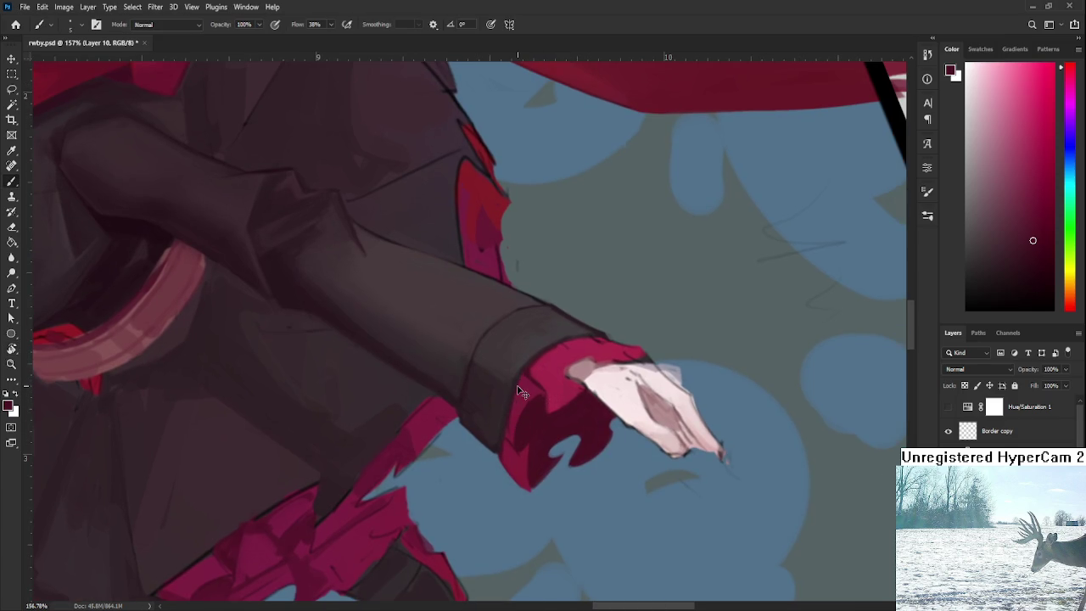
pyautogui.keyDown('alt'); pyautogui.click(519, 407); pyautogui.keyUp('alt')
pyautogui.keyDown('alt'); pyautogui.click(543, 378); pyautogui.keyUp('alt')
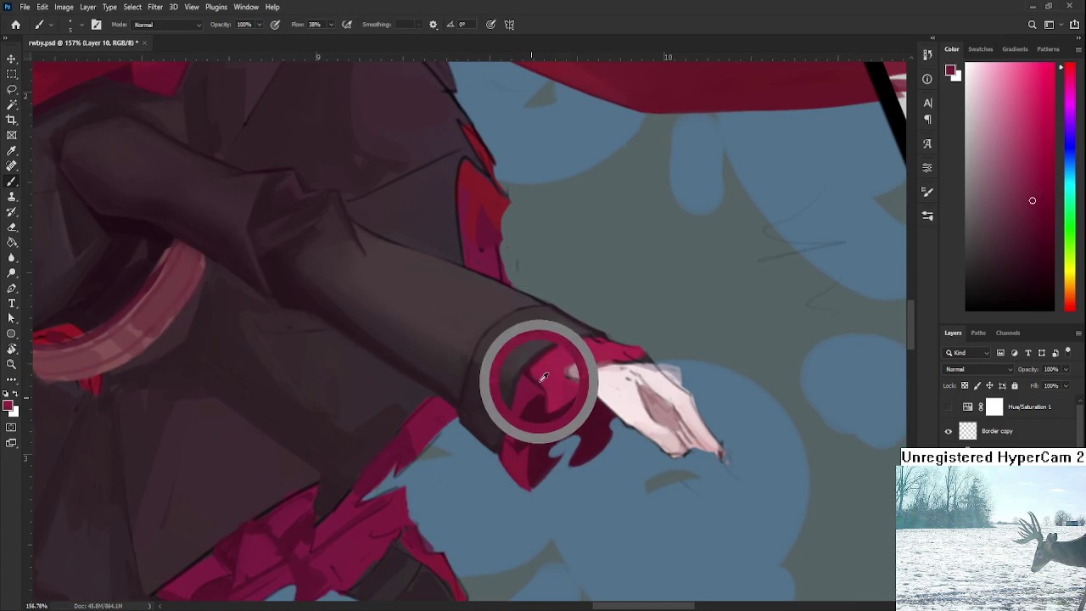
pyautogui.press('r')
pyautogui.moveTo(543, 378); pyautogui.dragTo(494, 458)
# Sample darker cuff reds and paint dark red on the cuff's lower-left edge.
pyautogui.keyDown('alt'); pyautogui.click(495, 458); pyautogui.keyUp('alt')
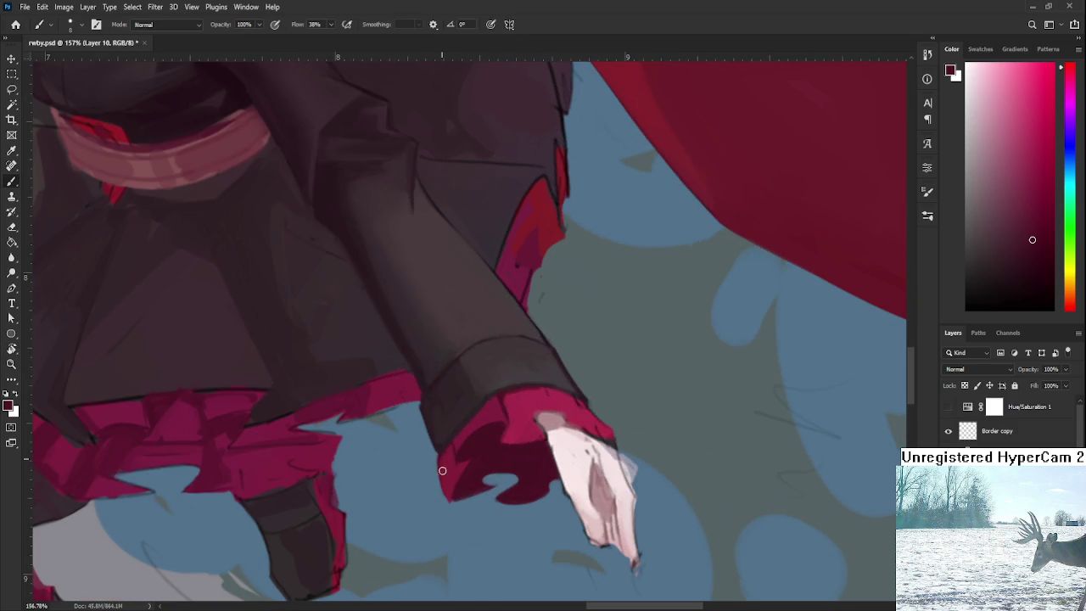
pyautogui.keyDown('alt'); pyautogui.click(452, 465); pyautogui.keyUp('alt')
pyautogui.keyDown('alt'); pyautogui.click(450, 463); pyautogui.keyUp('alt')
pyautogui.keyDown('alt'); pyautogui.click(446, 462); pyautogui.keyUp('alt')
pyautogui.keyDown('alt'); pyautogui.click(445, 464); pyautogui.keyUp('alt')
pyautogui.keyDown('alt'); pyautogui.click(443, 476); pyautogui.keyUp('alt')
pyautogui.moveTo(444, 487); pyautogui.dragTo(451, 497)
# Erase overspill and resample cuff reds, rotating the view around the cuff.
pyautogui.press('e')
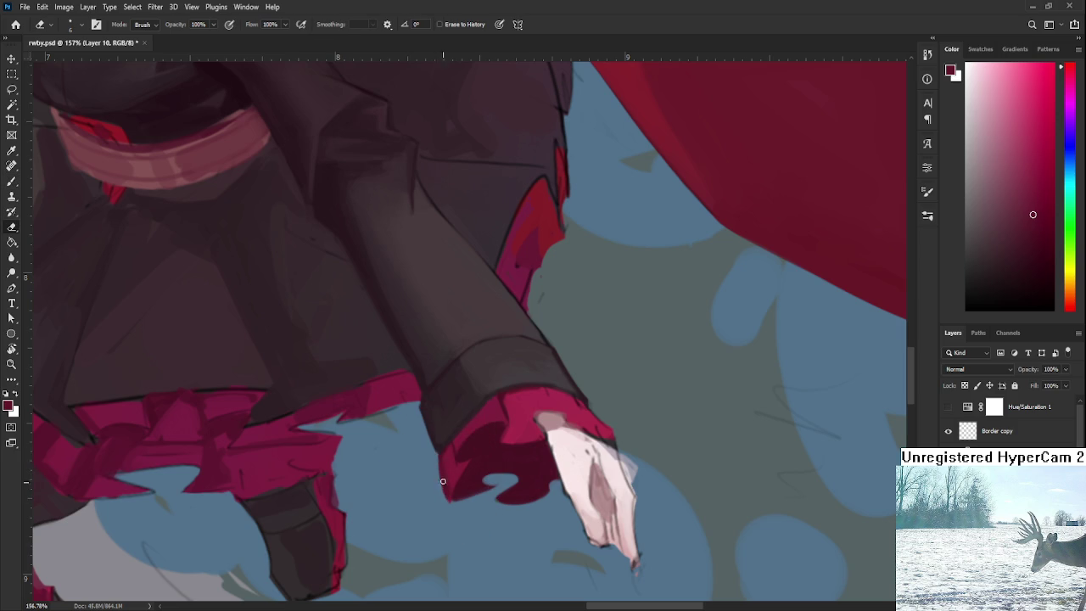
pyautogui.press('b')
pyautogui.keyDown('alt'); pyautogui.click(444, 452); pyautogui.keyUp('alt')
pyautogui.keyDown('alt'); pyautogui.click(452, 487); pyautogui.keyUp('alt')
pyautogui.keyDown('alt'); pyautogui.click(454, 490); pyautogui.keyUp('alt')
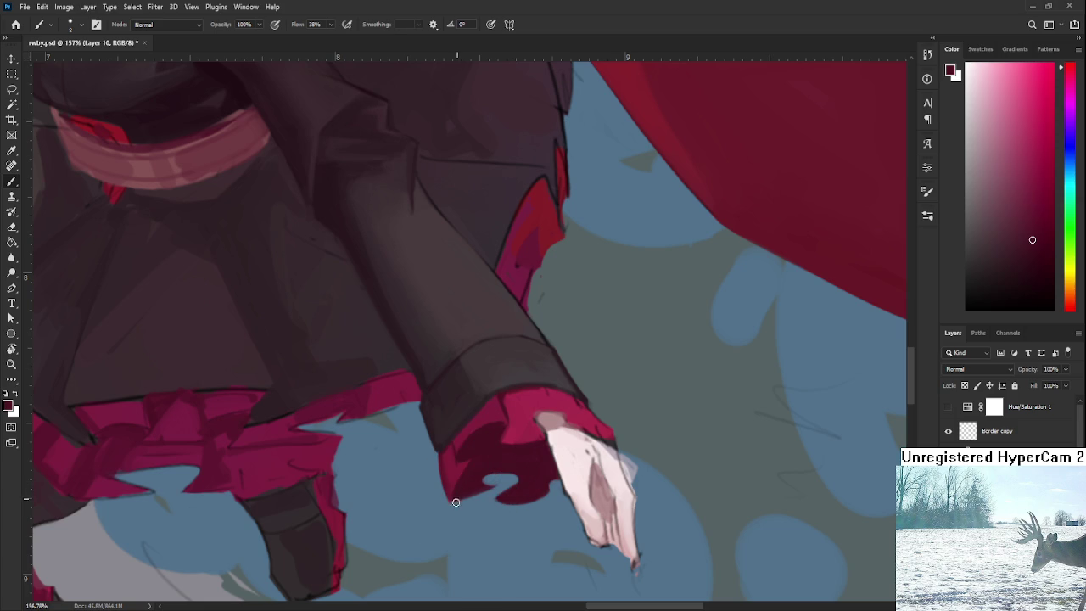
pyautogui.press('e')
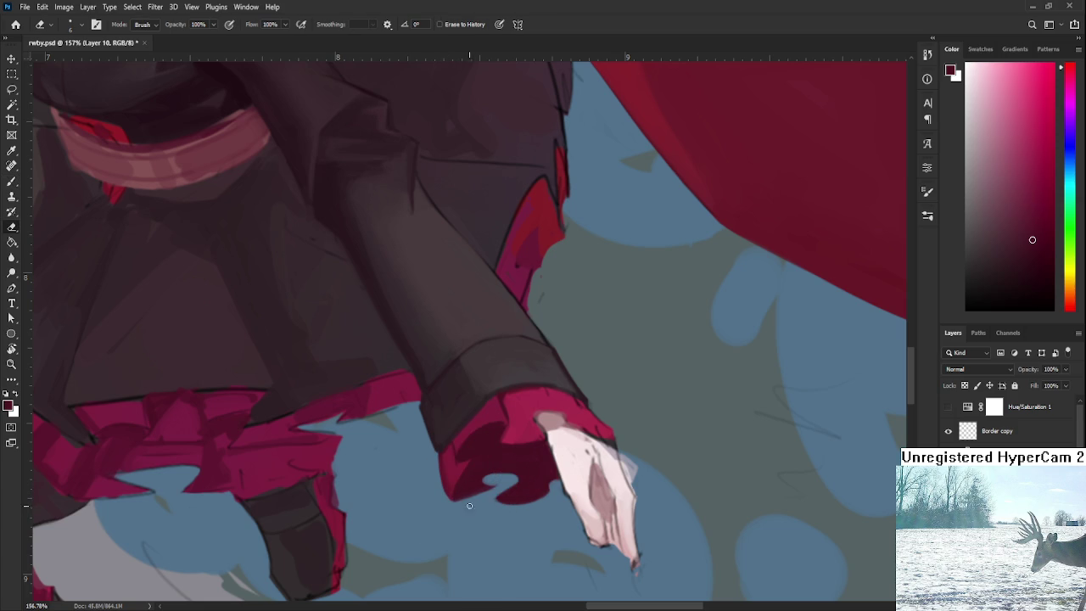
pyautogui.press('r')
pyautogui.moveTo(485, 487); pyautogui.dragTo(506, 473)
pyautogui.press('b')
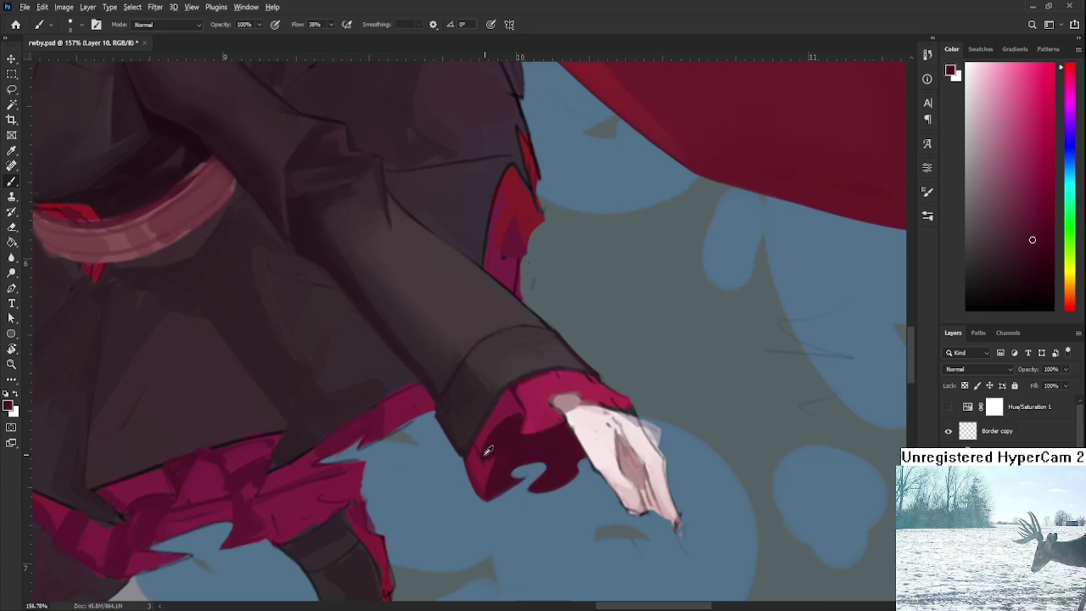
pyautogui.keyDown('alt'); pyautogui.click(485, 460); pyautogui.keyUp('alt')
pyautogui.keyDown('alt'); pyautogui.click(477, 454); pyautogui.keyUp('alt')
pyautogui.keyDown('alt'); pyautogui.click(480, 465); pyautogui.keyUp('alt')
pyautogui.keyDown('alt'); pyautogui.click(475, 447); pyautogui.keyUp('alt')
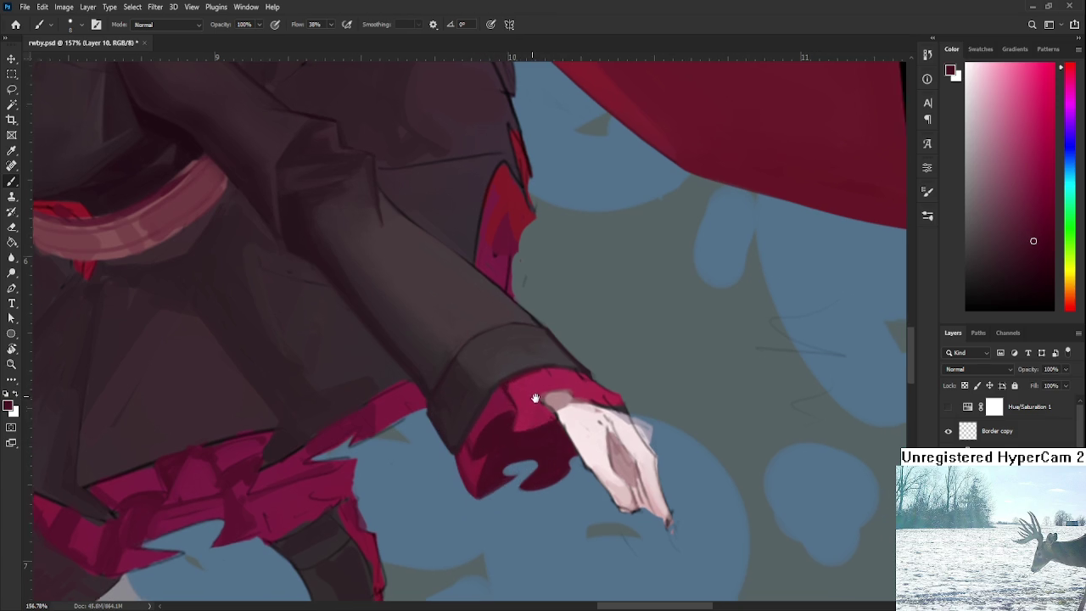
# Pan around the cuff and sample alternating brighter and darker reds.
pyautogui.moveTo(535, 396); pyautogui.dragTo(511, 391)
pyautogui.keyDown('alt'); pyautogui.click(511, 393); pyautogui.keyUp('alt')
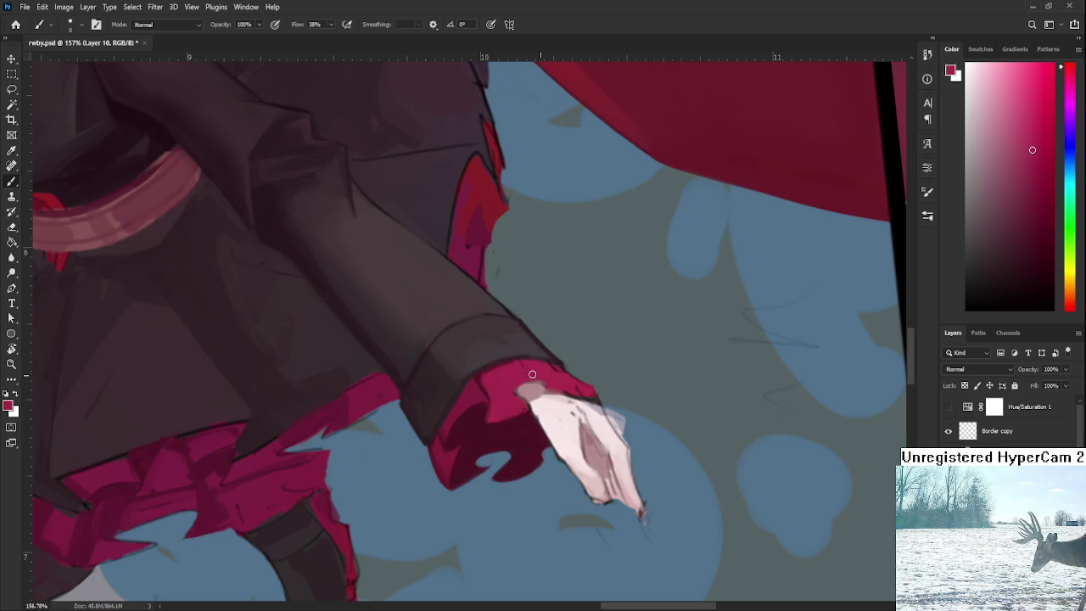
pyautogui.keyDown('alt'); pyautogui.click(502, 416); pyautogui.keyUp('alt')
pyautogui.keyDown('alt'); pyautogui.click(504, 399); pyautogui.keyUp('alt')
pyautogui.keyDown('alt'); pyautogui.click(512, 390); pyautogui.keyUp('alt')
pyautogui.keyDown('alt'); pyautogui.click(520, 391); pyautogui.keyUp('alt')
pyautogui.keyDown('alt'); pyautogui.click(547, 382); pyautogui.keyUp('alt')
pyautogui.moveTo(547, 382); pyautogui.dragTo(556, 390)
pyautogui.keyDown('alt'); pyautogui.click(565, 381); pyautogui.keyUp('alt')
# Sample the cuff's crimson and dark maroon reds for the bright top edge.
pyautogui.keyDown('alt'); pyautogui.click(507, 386); pyautogui.keyUp('alt')
pyautogui.keyDown('alt'); pyautogui.click(498, 377); pyautogui.keyUp('alt')
pyautogui.keyDown('alt'); pyautogui.click(503, 380); pyautogui.keyUp('alt')
pyautogui.keyDown('alt'); pyautogui.click(516, 434); pyautogui.keyUp('alt')
pyautogui.keyDown('alt'); pyautogui.click(581, 384); pyautogui.keyUp('alt')
pyautogui.keyDown('alt'); pyautogui.click(561, 371); pyautogui.keyUp('alt')
pyautogui.keyDown('alt'); pyautogui.click(564, 378); pyautogui.keyUp('alt')
pyautogui.keyDown('alt'); pyautogui.click(560, 376); pyautogui.keyUp('alt')
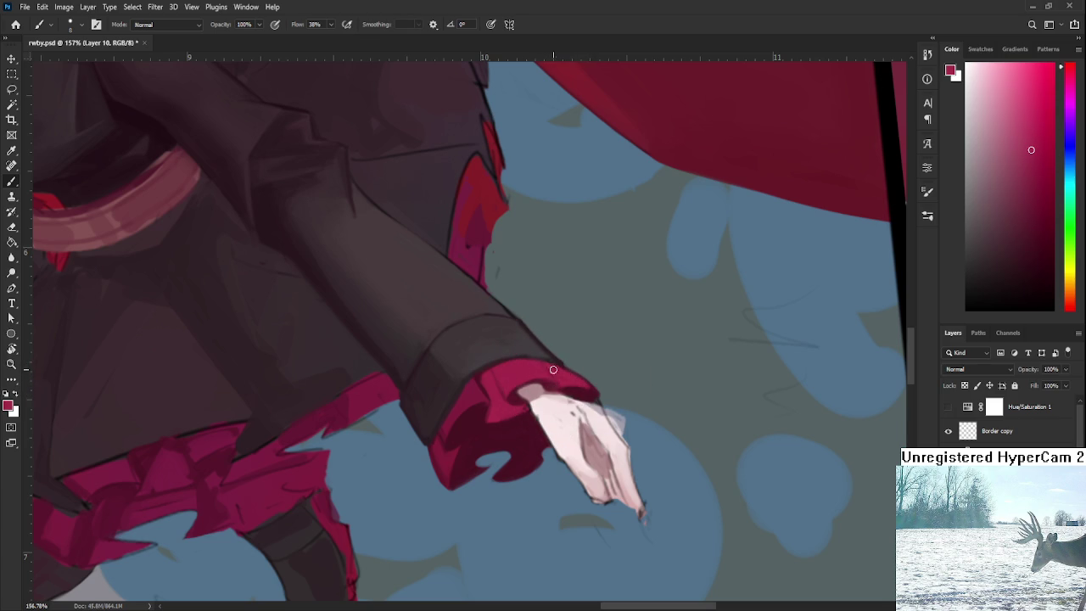
pyautogui.keyDown('alt'); pyautogui.click(564, 382); pyautogui.keyUp('alt')
pyautogui.scroll(-2, 564, 383)
pyautogui.scroll(-2, 566, 386)
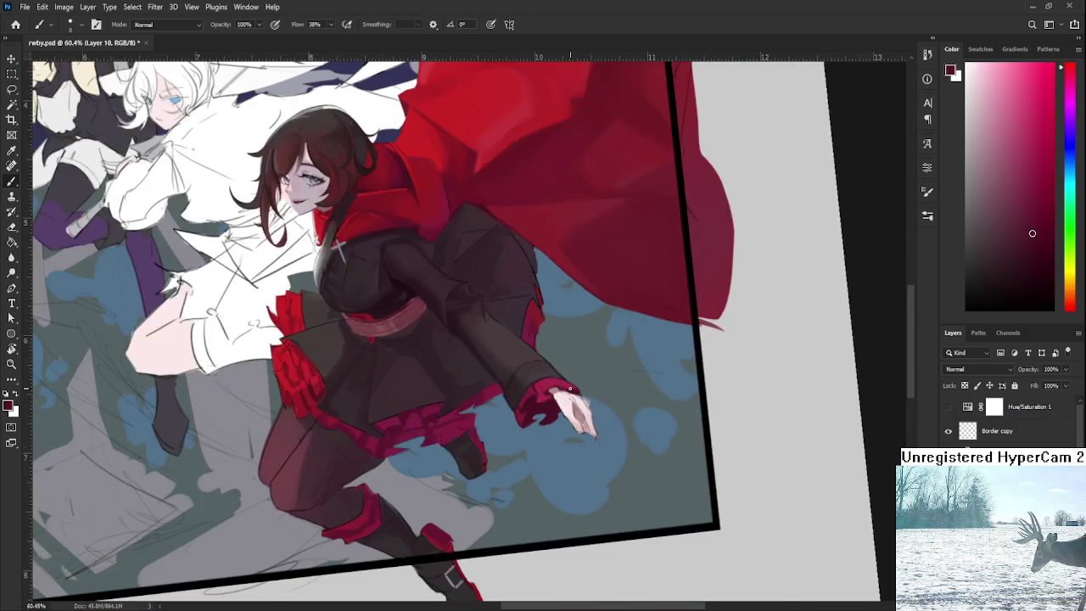
pyautogui.scroll(-2, 568, 388)
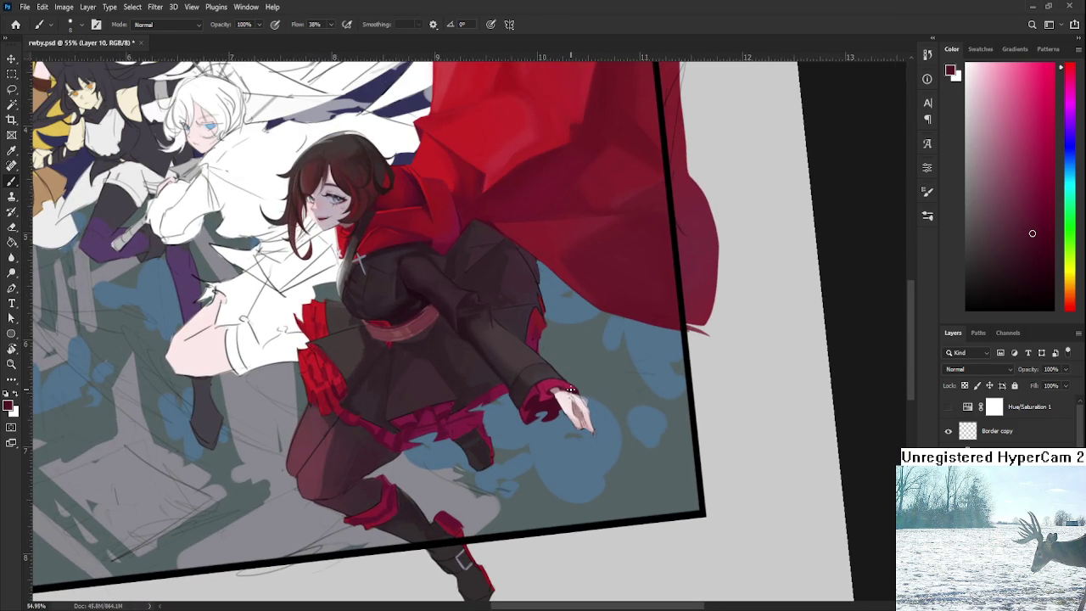
pyautogui.scroll(3, 570, 389)
pyautogui.scroll(3, 564, 386)
pyautogui.press('r')
pyautogui.moveTo(558, 383)
pyautogui.mouseDown()
pyautogui.moveTo(471, 473)
pyautogui.moveTo(491, 422)
pyautogui.moveTo(485, 465)
pyautogui.mouseUp()
# Darken the lower-right edge of the red cuff with a sampled darker red.
pyautogui.keyDown('alt'); pyautogui.click(484, 449); pyautogui.keyUp('alt')
pyautogui.keyDown('alt'); pyautogui.click(481, 436); pyautogui.keyUp('alt')
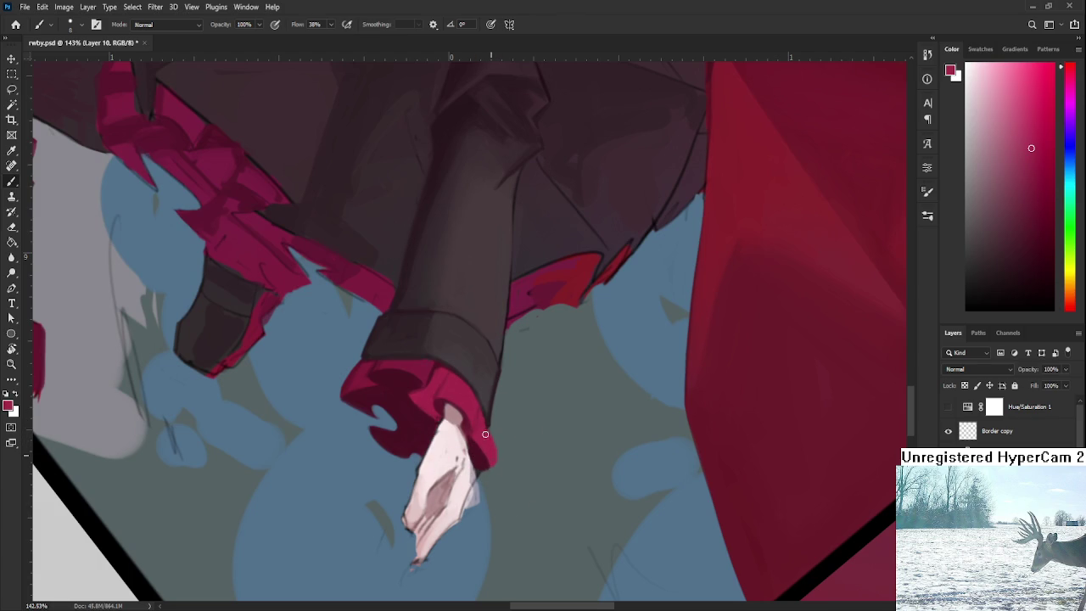
pyautogui.keyDown('alt'); pyautogui.click(487, 443); pyautogui.keyUp('alt')
pyautogui.moveTo(486, 471); pyautogui.dragTo(492, 458)
pyautogui.keyDown('alt'); pyautogui.click(492, 443); pyautogui.keyUp('alt')
pyautogui.keyDown('alt'); pyautogui.click(477, 446); pyautogui.keyUp('alt')
# Rotate the view to 24° and erase the cuff's right edge clean.
pyautogui.press('r')
pyautogui.moveTo(492, 478); pyautogui.dragTo(517, 450)
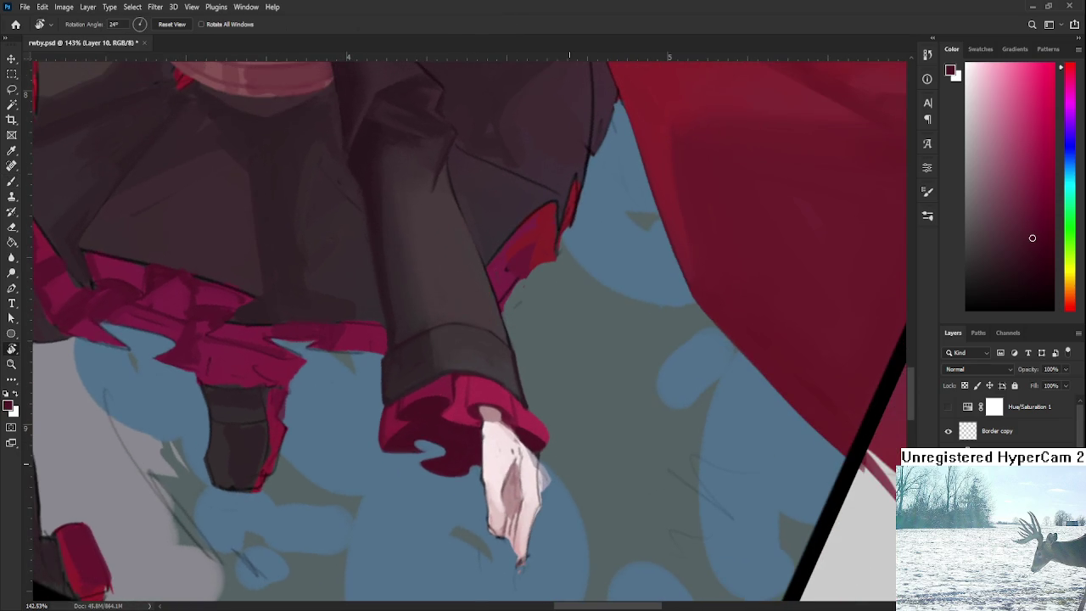
pyautogui.press('b')
pyautogui.keyDown('alt'); pyautogui.click(525, 416); pyautogui.keyUp('alt')
pyautogui.keyDown('alt'); pyautogui.click(541, 440); pyautogui.keyUp('alt')
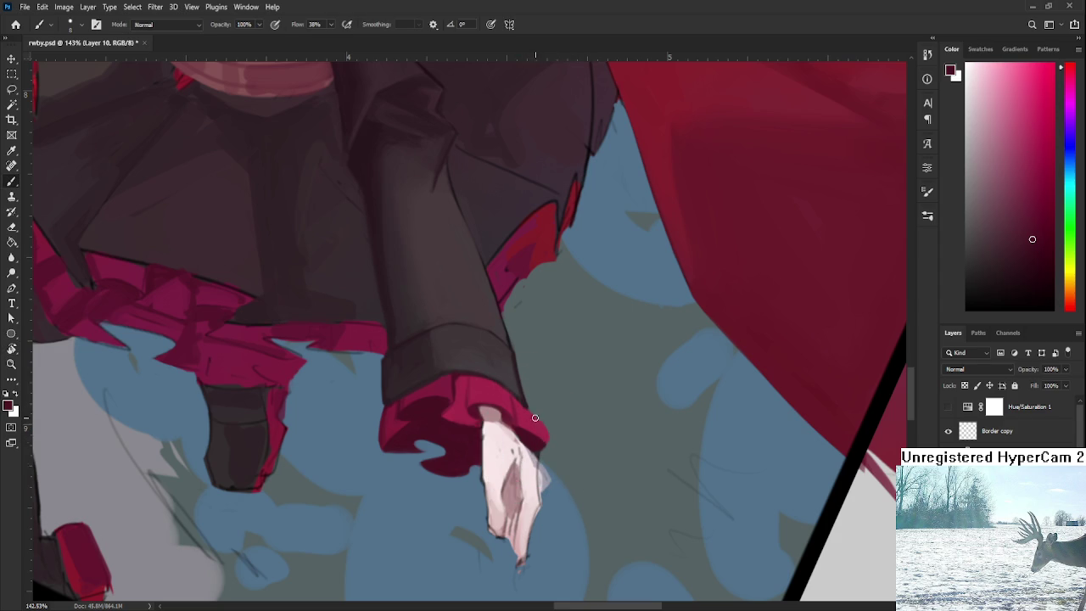
pyautogui.press('e')
pyautogui.moveTo(538, 412); pyautogui.dragTo(548, 445)
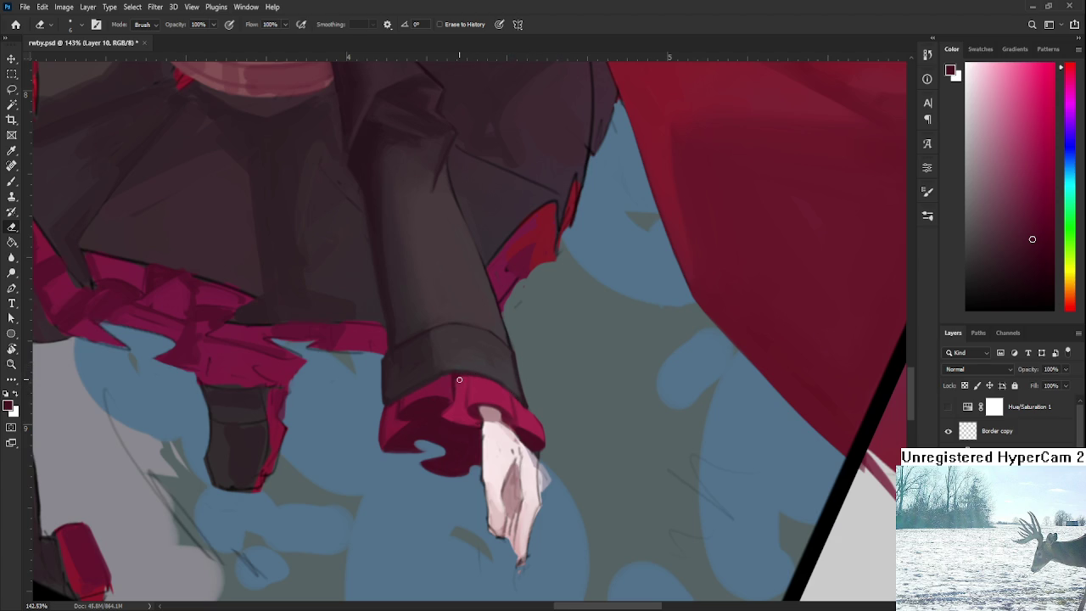
# Resample brighter and darker reds from the upper cuff.
pyautogui.press('b')
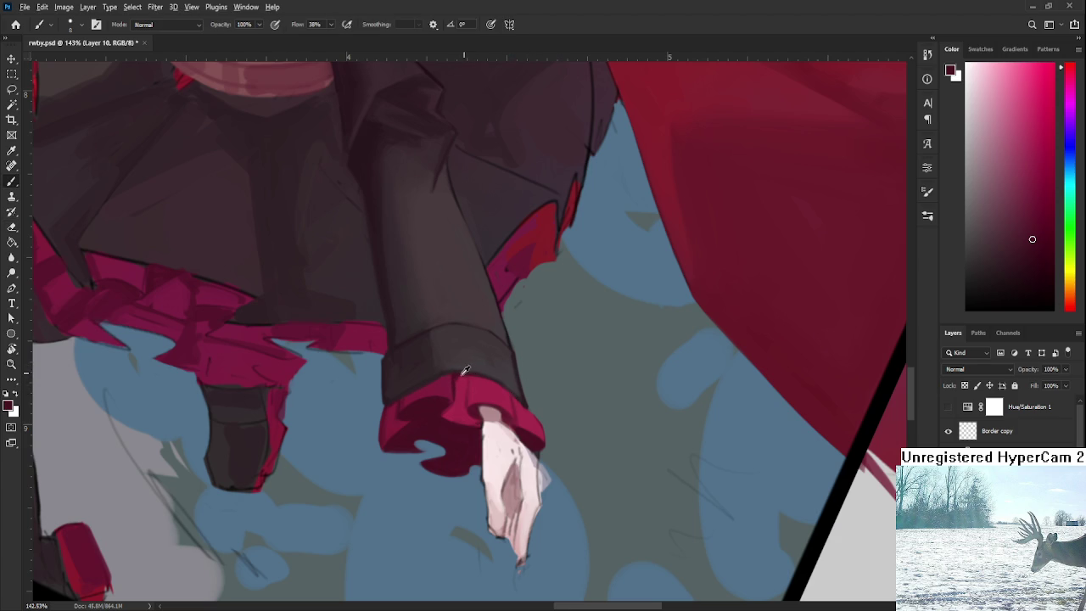
pyautogui.keyDown('alt'); pyautogui.click(469, 405); pyautogui.keyUp('alt')
pyautogui.keyDown('alt'); pyautogui.click(461, 386); pyautogui.keyUp('alt')
pyautogui.keyDown('alt'); pyautogui.click(459, 373); pyautogui.keyUp('alt')
# Rotate the view to -18° and paint a darker red edge along the cuff top.
pyautogui.press('r')
pyautogui.moveTo(584, 367)
pyautogui.mouseDown()
pyautogui.moveTo(608, 380)
pyautogui.moveTo(575, 356)
pyautogui.mouseUp()
pyautogui.press('b')
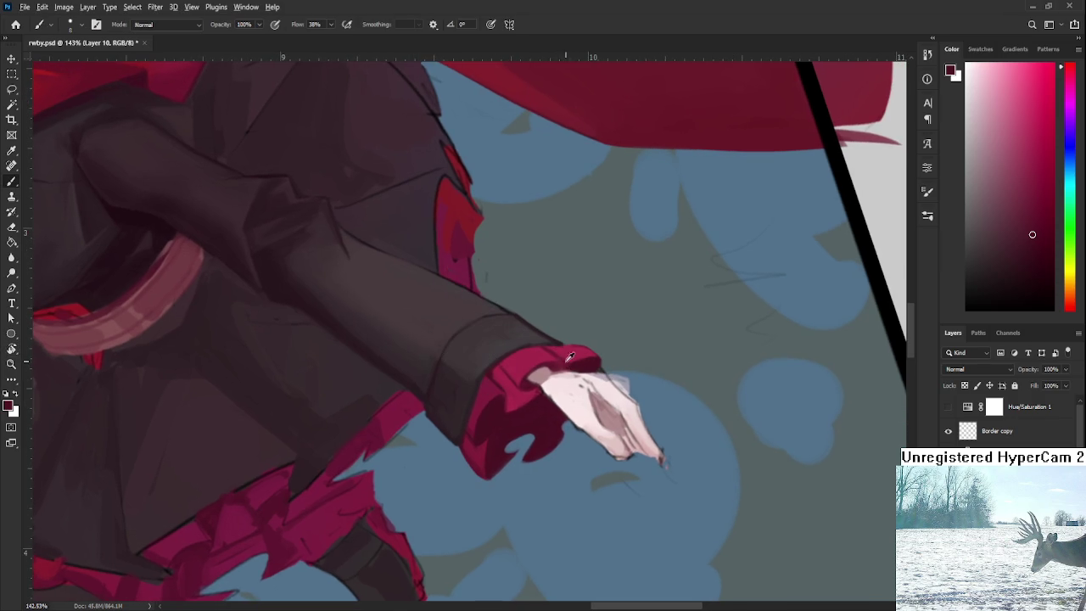
pyautogui.keyDown('alt'); pyautogui.click(585, 358); pyautogui.keyUp('alt')
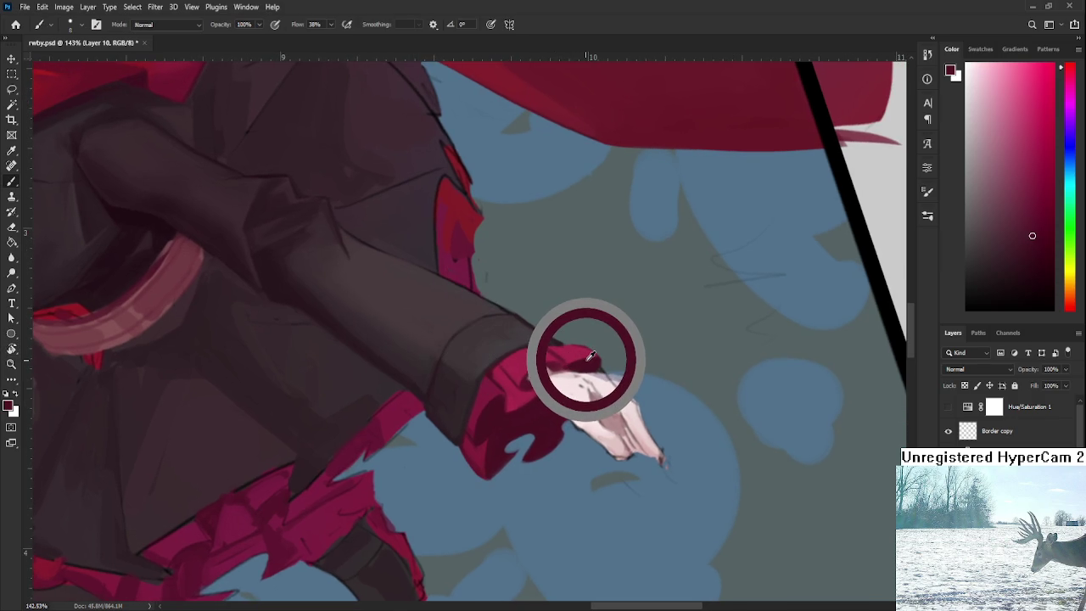
pyautogui.moveTo(589, 356); pyautogui.dragTo(584, 348)
pyautogui.keyDown('alt'); pyautogui.click(585, 348); pyautogui.keyUp('alt')
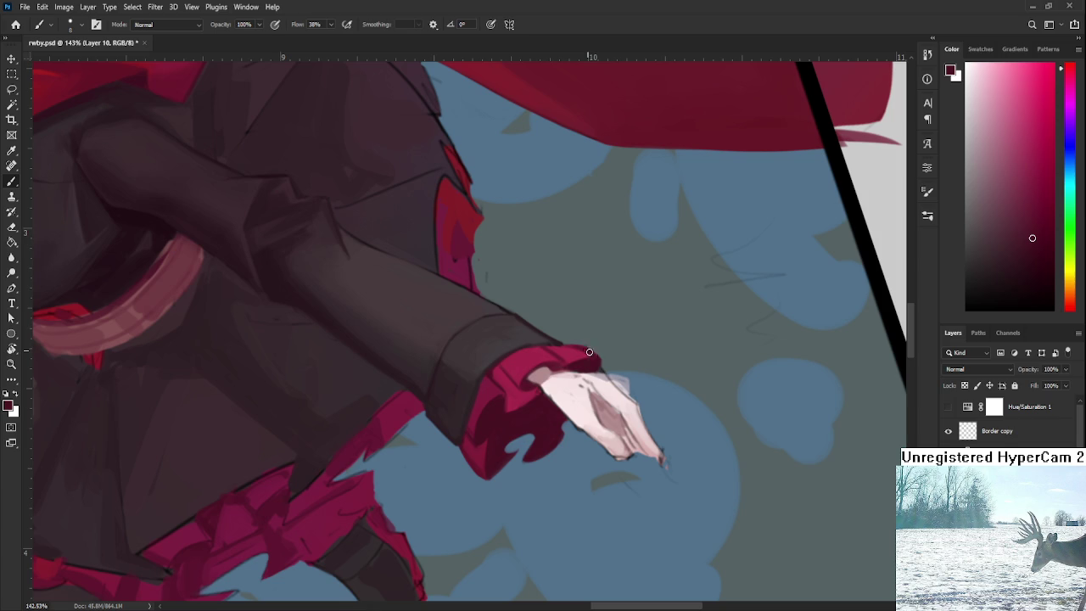
pyautogui.keyDown('alt'); pyautogui.click(590, 354); pyautogui.keyUp('alt')
pyautogui.keyDown('alt'); pyautogui.click(583, 362); pyautogui.keyUp('alt')
pyautogui.keyDown('alt'); pyautogui.click(584, 362); pyautogui.keyUp('alt')
pyautogui.keyDown('alt'); pyautogui.click(599, 360); pyautogui.keyUp('alt')
pyautogui.keyDown('alt'); pyautogui.click(584, 358); pyautogui.keyUp('alt')
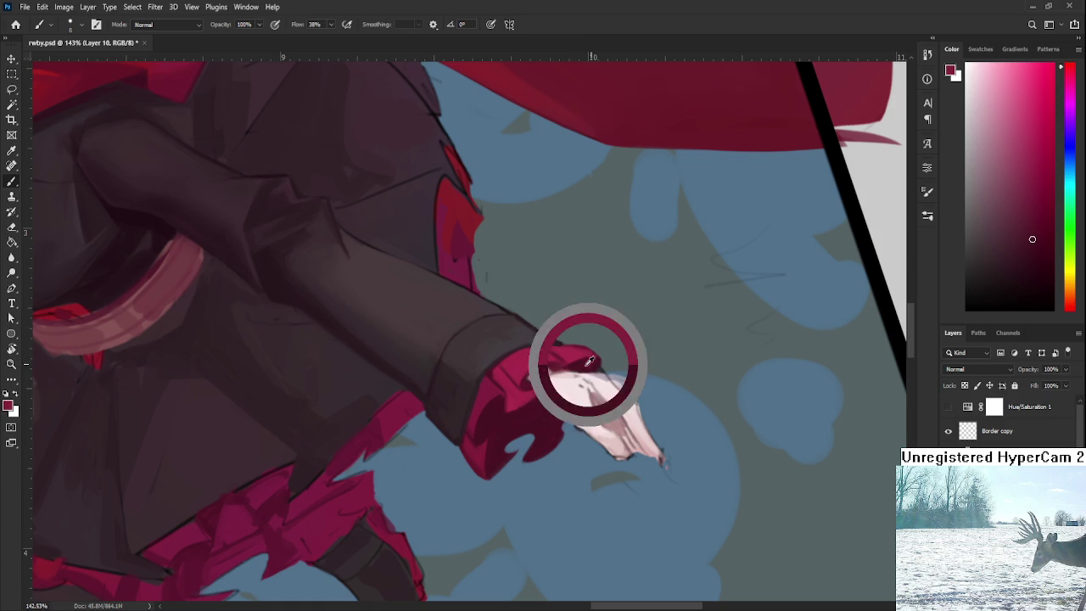
pyautogui.moveTo(569, 348); pyautogui.dragTo(592, 358)
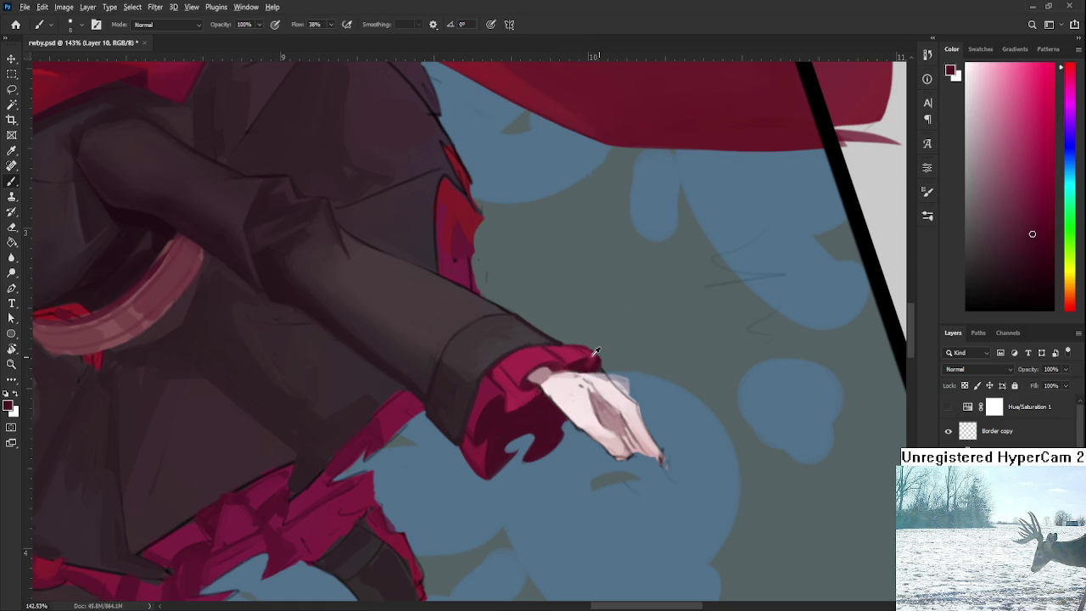
# Re-angle the canvas and erase a stray bit of red beside the hand.
pyautogui.keyDown('alt'); pyautogui.click(587, 352); pyautogui.keyUp('alt')
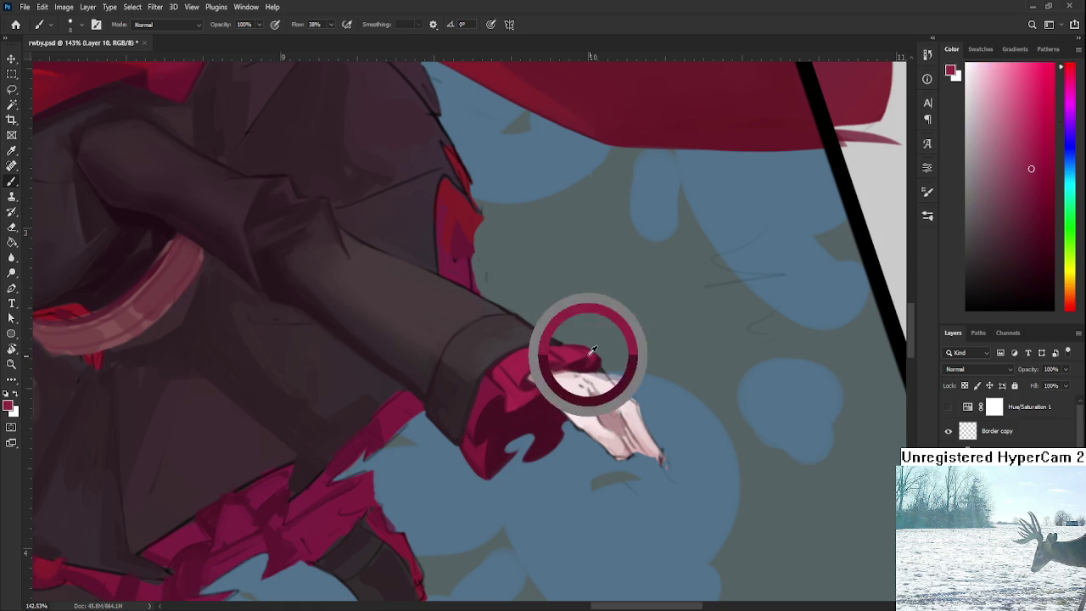
pyautogui.keyDown('alt'); pyautogui.click(584, 358); pyautogui.keyUp('alt')
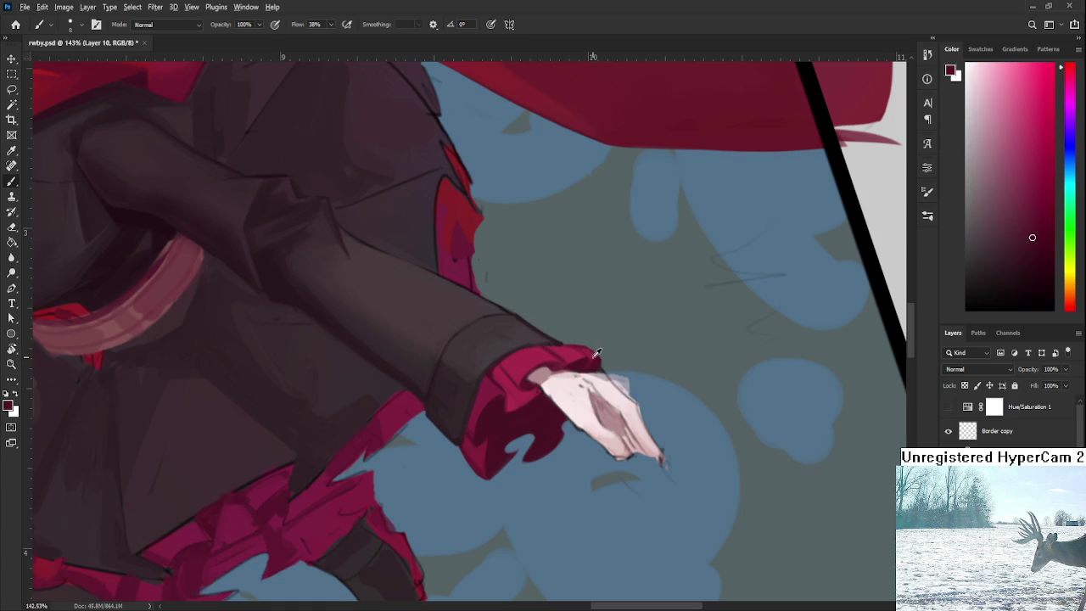
pyautogui.press('r')
pyautogui.moveTo(593, 348); pyautogui.dragTo(524, 444)
pyautogui.press('e')
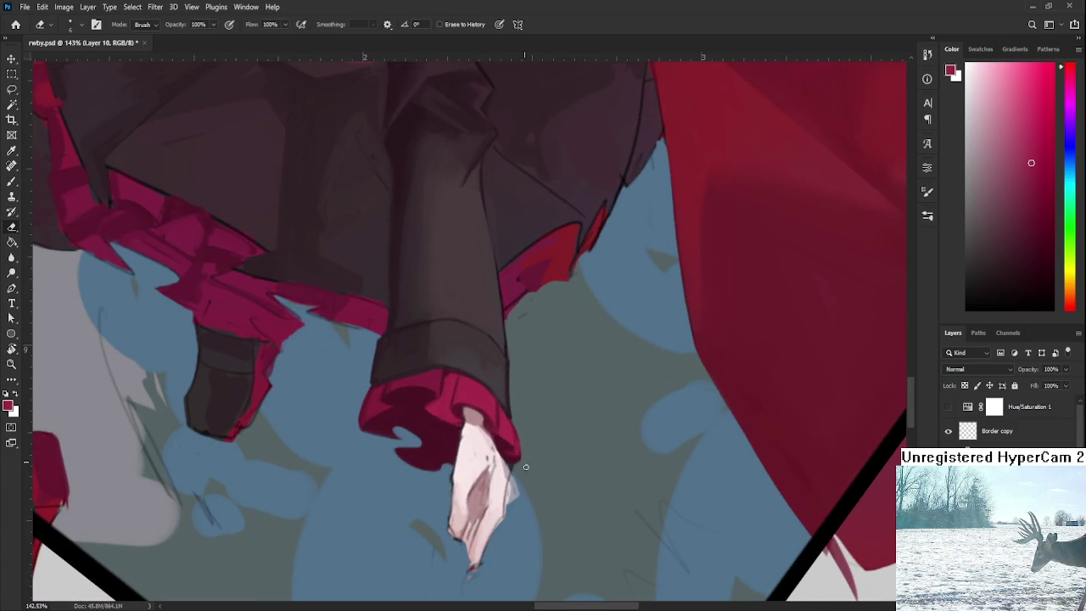
pyautogui.press('r')
pyautogui.moveTo(528, 473); pyautogui.dragTo(640, 488)
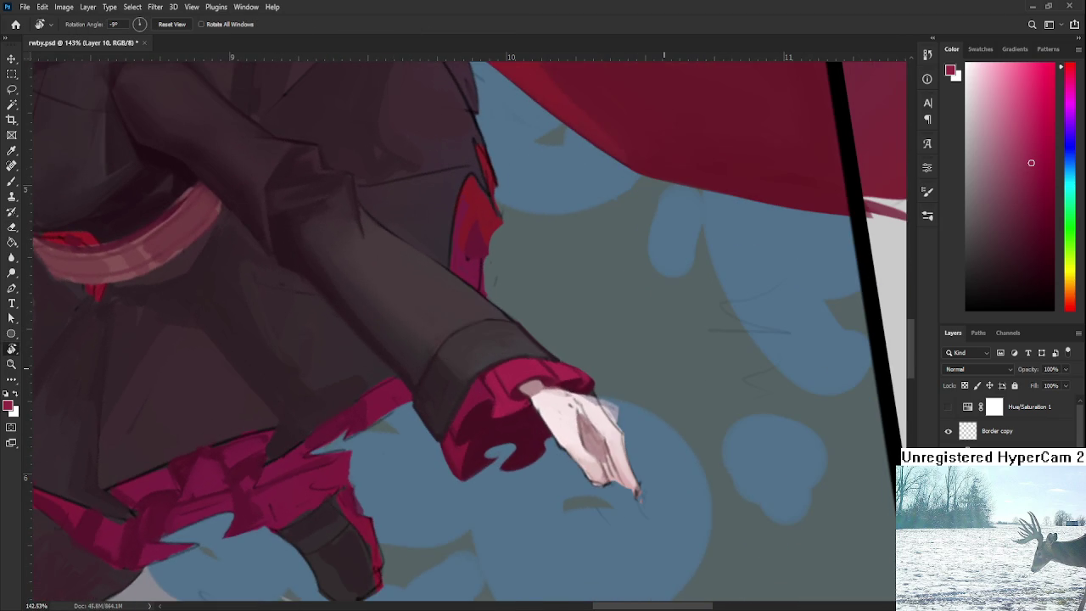
pyautogui.press('b')
pyautogui.keyDown('alt'); pyautogui.click(582, 380); pyautogui.keyUp('alt')
pyautogui.keyDown('alt'); pyautogui.click(588, 383); pyautogui.keyUp('alt')
pyautogui.press('e')
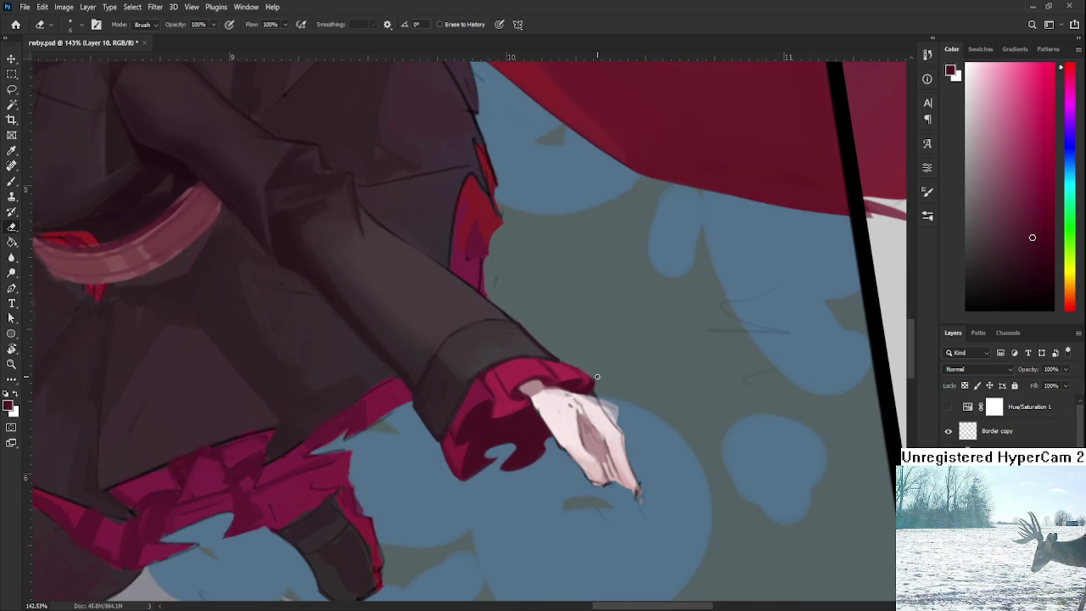
pyautogui.moveTo(600, 379); pyautogui.dragTo(632, 327)
# Extend the cuff's lower red edge downward with a darker red, then straighten the view.
pyautogui.press('b')
pyautogui.keyDown('alt'); pyautogui.click(505, 421); pyautogui.keyUp('alt')
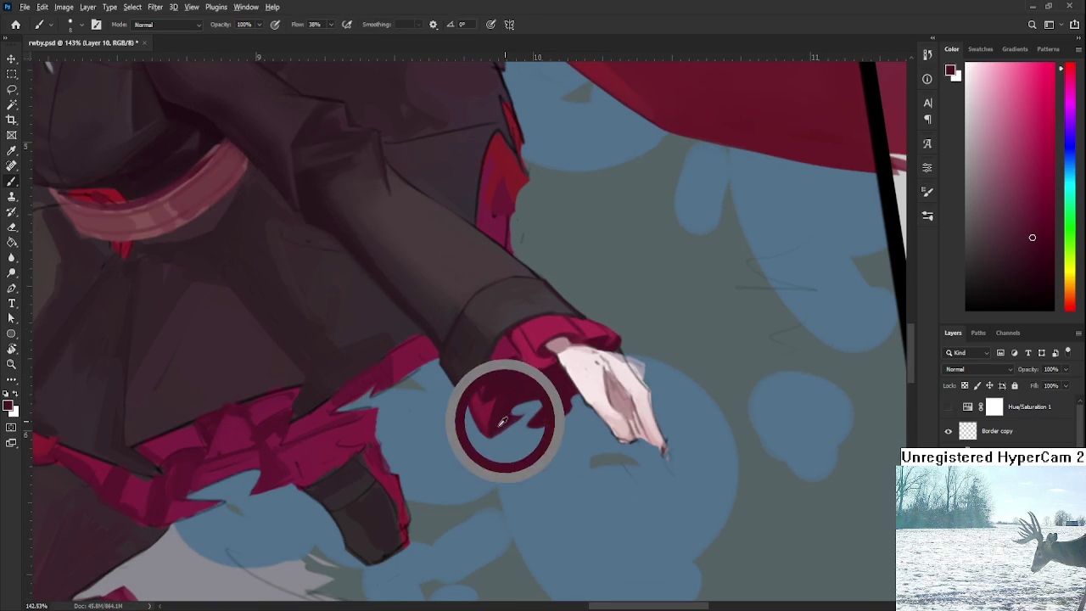
pyautogui.moveTo(496, 432); pyautogui.dragTo(509, 421)
pyautogui.press('e')
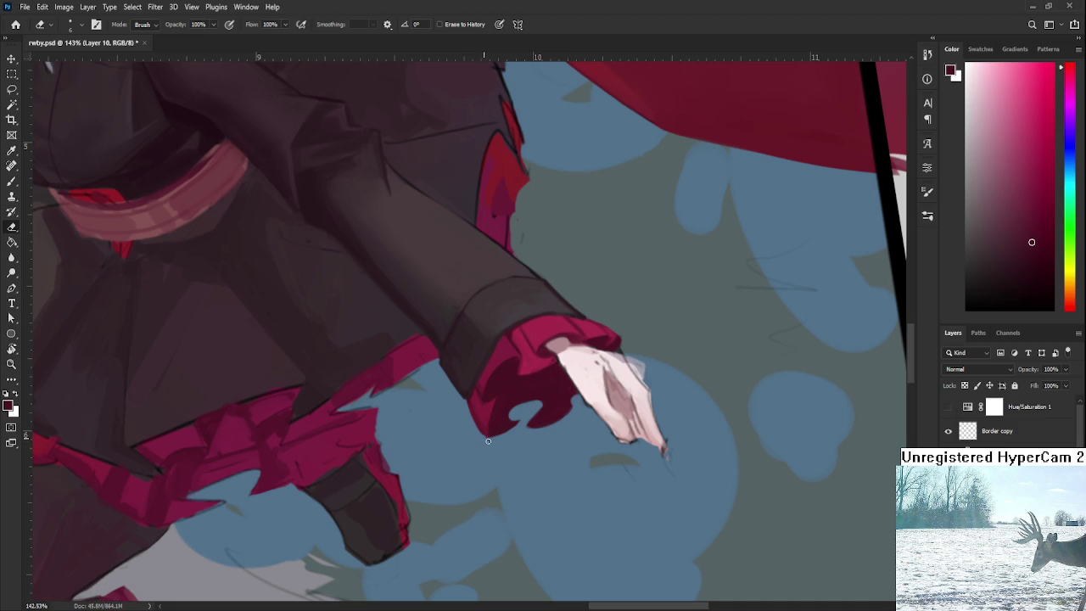
pyautogui.press('r')
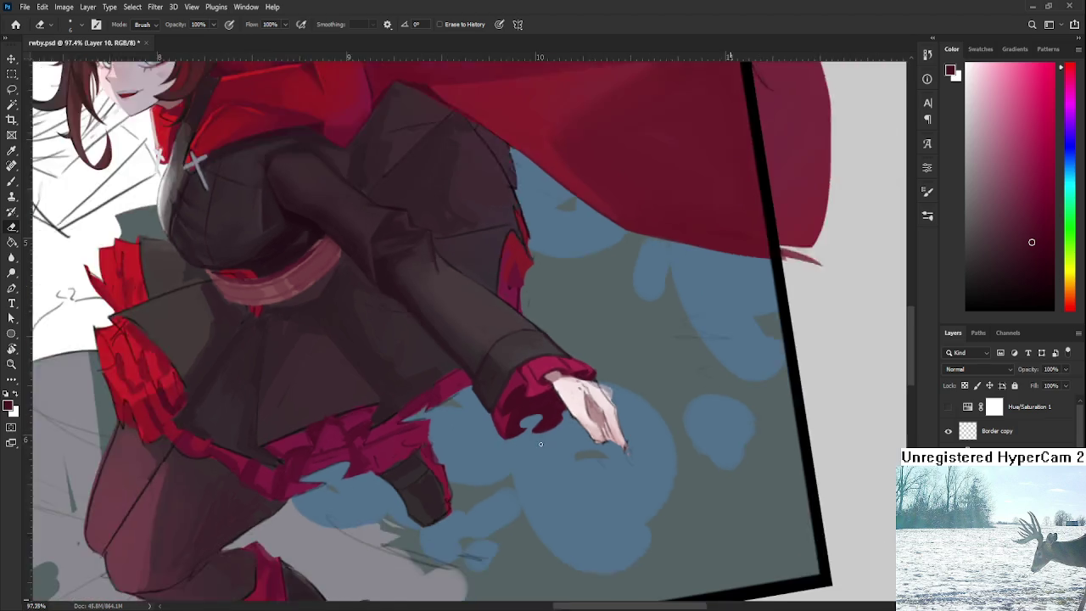
pyautogui.scroll(-10, 592, 440)
pyautogui.moveTo(593, 440); pyautogui.dragTo(565, 444)
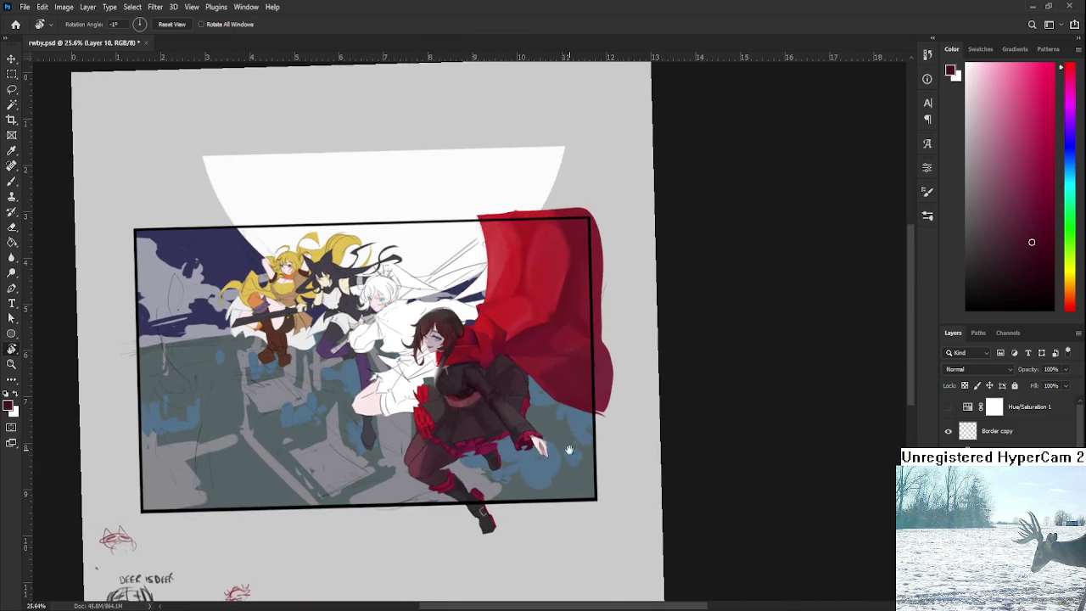
# Zoom in on the waist sash and pick up a colour beside it.
pyautogui.scroll(5, 502, 385)
pyautogui.scroll(4, 502, 384)
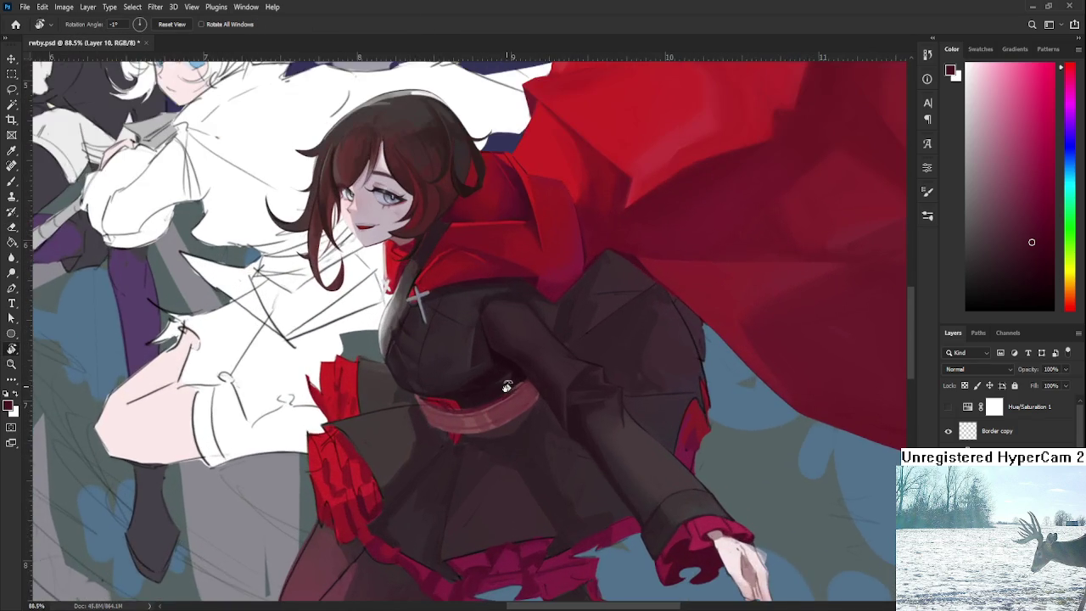
pyautogui.scroll(3, 477, 421)
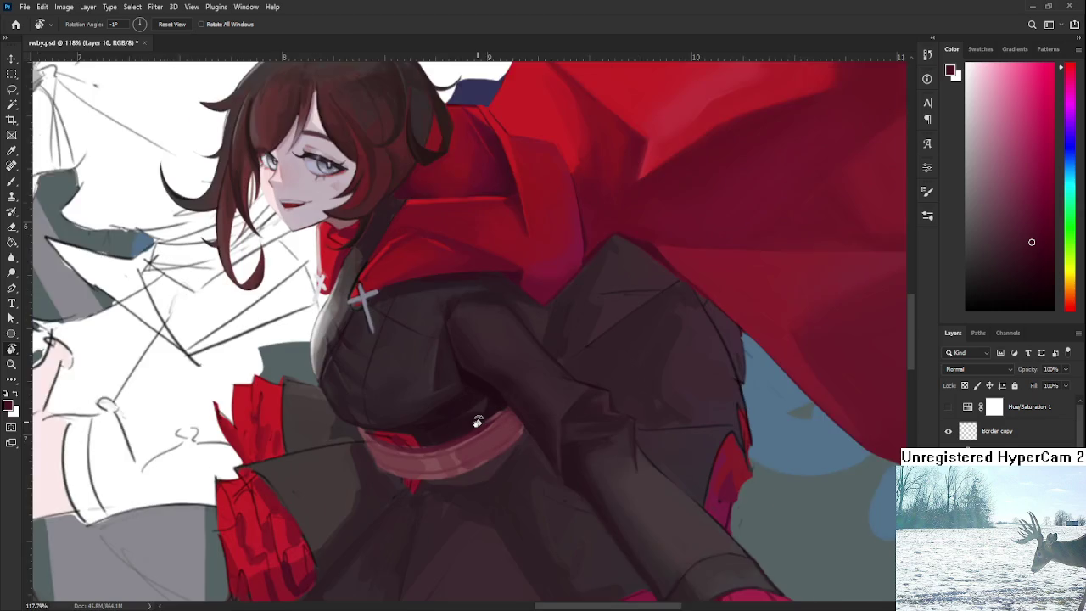
pyautogui.scroll(3, 477, 421)
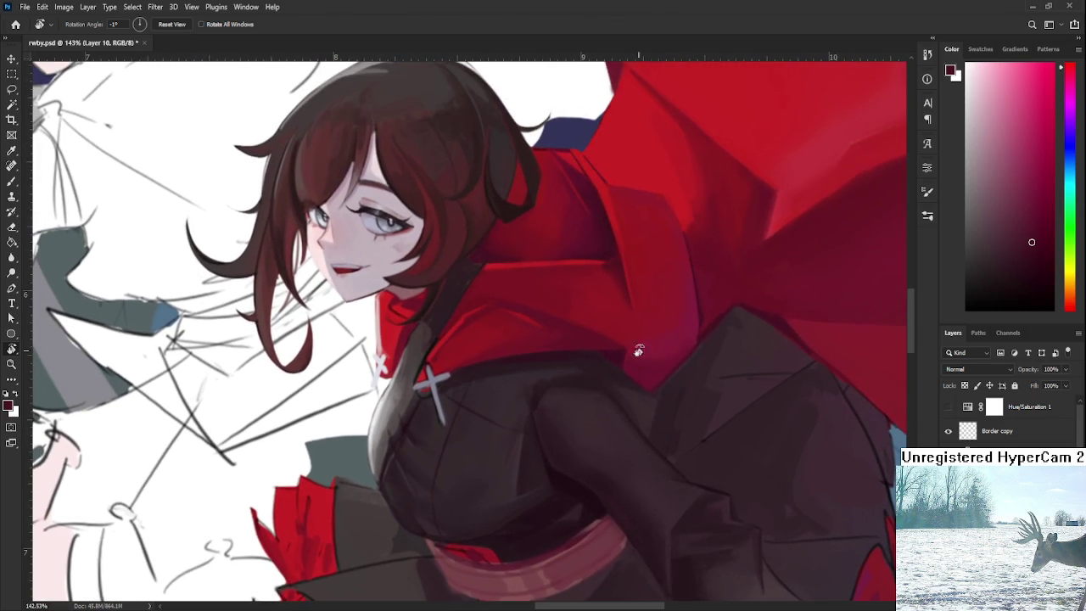
pyautogui.press('b')
pyautogui.scroll(3, 501, 456)
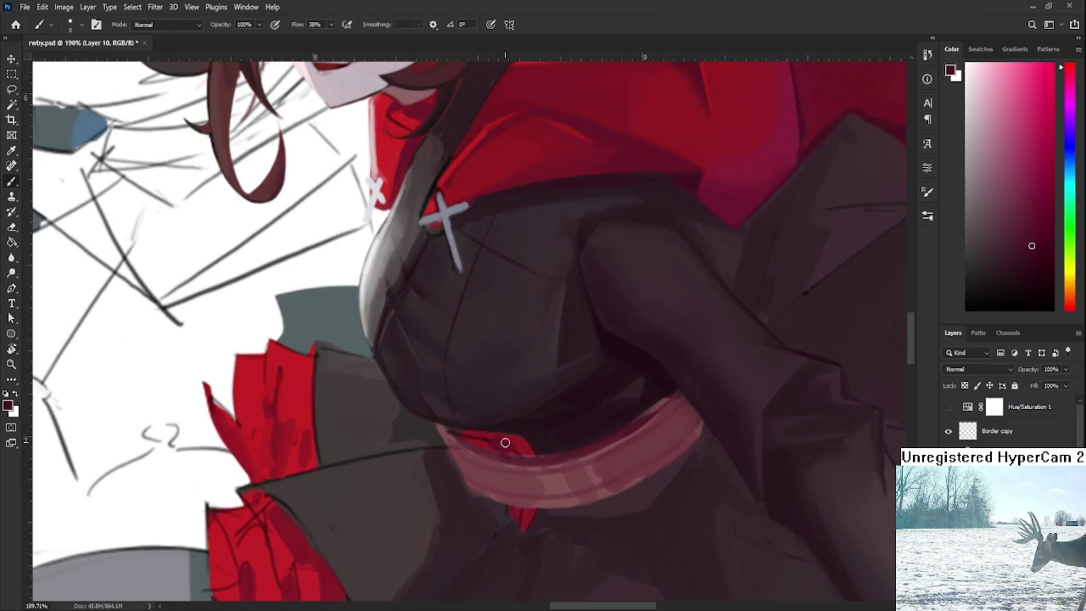
pyautogui.moveTo(490, 428); pyautogui.dragTo(485, 430)
# Lay a crimson accent under the sash's left end from sampled reds, then zoom out.
pyautogui.keyDown('alt'); pyautogui.click(500, 446); pyautogui.keyUp('alt')
pyautogui.keyDown('alt'); pyautogui.click(499, 446); pyautogui.keyUp('alt')
pyautogui.keyDown('alt'); pyautogui.click(516, 443); pyautogui.keyUp('alt')
pyautogui.keyDown('alt'); pyautogui.click(500, 434); pyautogui.keyUp('alt')
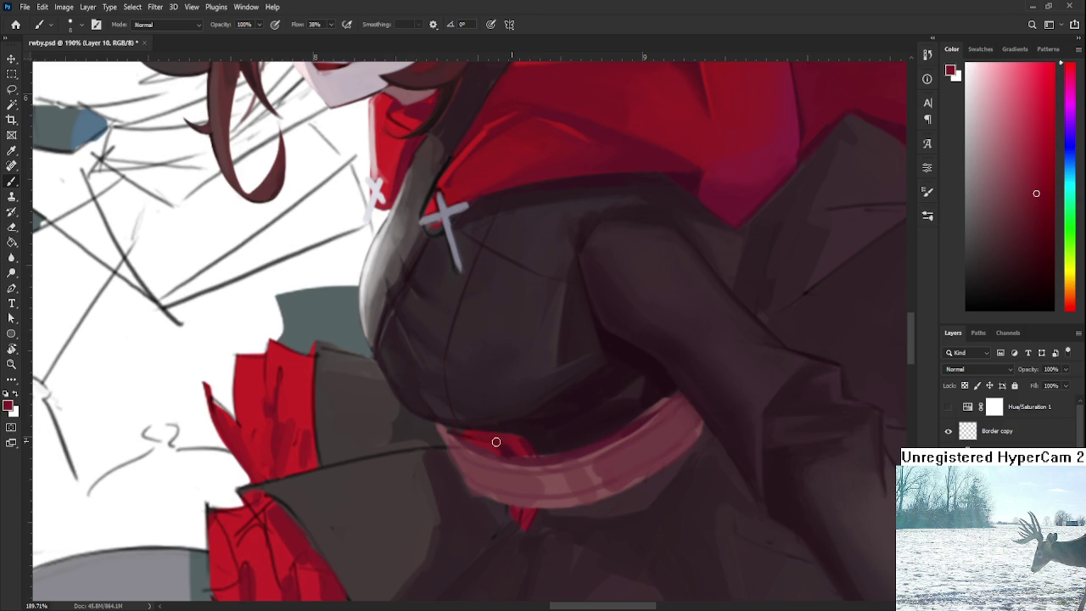
pyautogui.keyDown('alt'); pyautogui.click(501, 451); pyautogui.keyUp('alt')
pyautogui.scroll(-2, 520, 417)
pyautogui.scroll(-2, 520, 417)
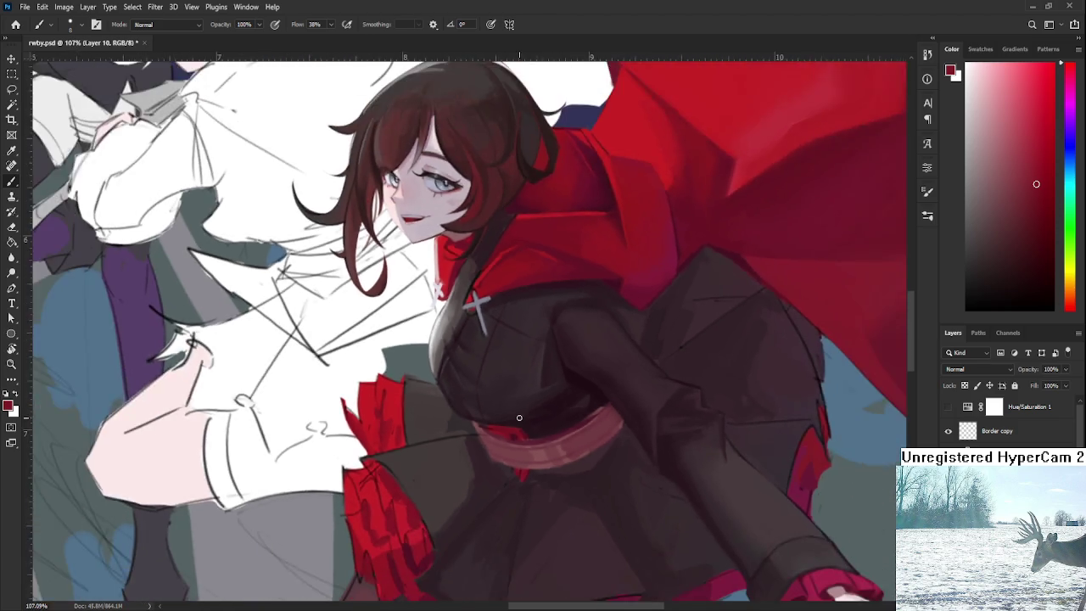
pyautogui.scroll(-1, 517, 418)
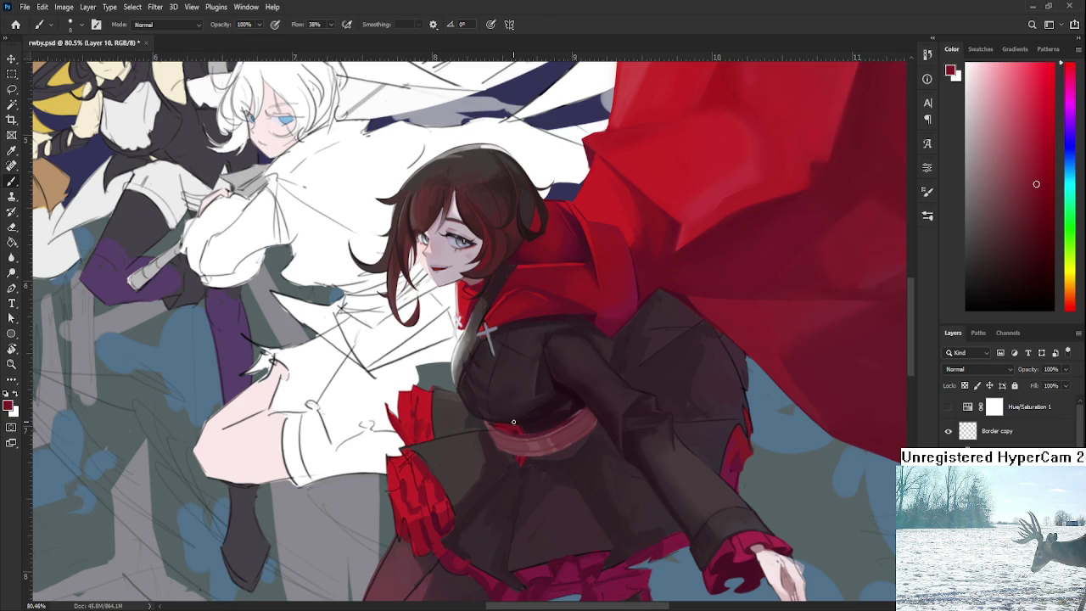
# Zoom to about 250% and sample the reds around the patch under the sash.
pyautogui.scroll(2, 514, 422)
pyautogui.scroll(2, 513, 421)
pyautogui.scroll(2, 511, 420)
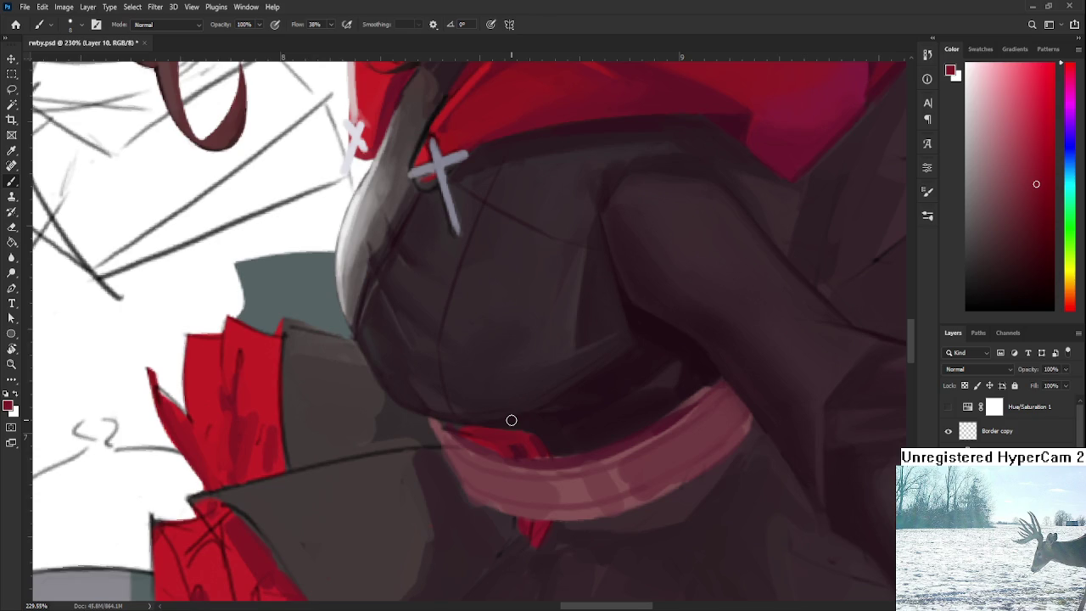
pyautogui.keyDown('alt'); pyautogui.click(509, 441); pyautogui.keyUp('alt')
pyautogui.keyDown('alt'); pyautogui.click(518, 445); pyautogui.keyUp('alt')
pyautogui.keyDown('alt'); pyautogui.click(514, 440); pyautogui.keyUp('alt')
pyautogui.keyDown('alt'); pyautogui.click(523, 449); pyautogui.keyUp('alt')
pyautogui.keyDown('alt'); pyautogui.click(520, 450); pyautogui.keyUp('alt')
pyautogui.keyDown('alt'); pyautogui.click(508, 441); pyautogui.keyUp('alt')
pyautogui.keyDown('alt'); pyautogui.click(520, 441); pyautogui.keyUp('alt')
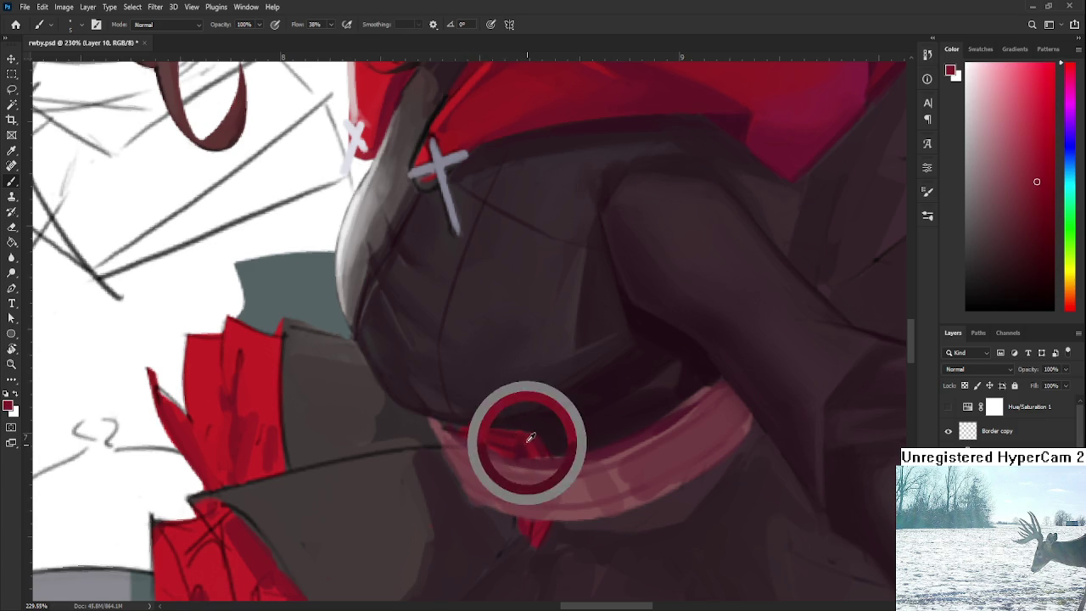
pyautogui.keyDown('alt'); pyautogui.click(523, 442); pyautogui.keyUp('alt')
pyautogui.keyDown('alt'); pyautogui.click(520, 446); pyautogui.keyUp('alt')
pyautogui.keyDown('alt'); pyautogui.click(517, 446); pyautogui.keyUp('alt')
# Readjust the zoom and refine the red patch with brighter and darker sampled reds.
pyautogui.scroll(-3, 536, 423)
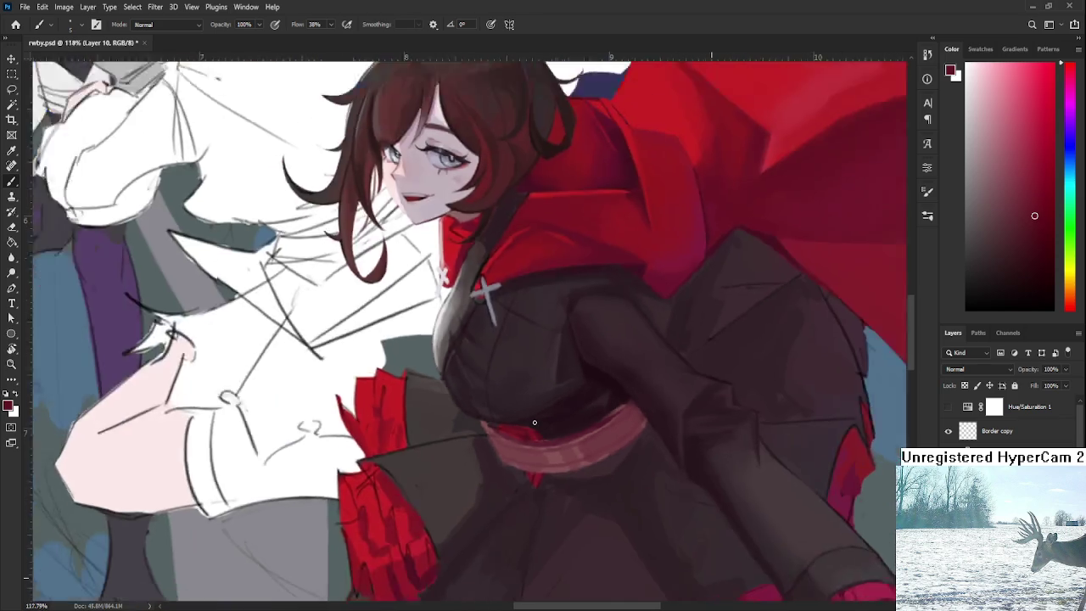
pyautogui.scroll(-2, 536, 422)
pyautogui.scroll(1, 535, 422)
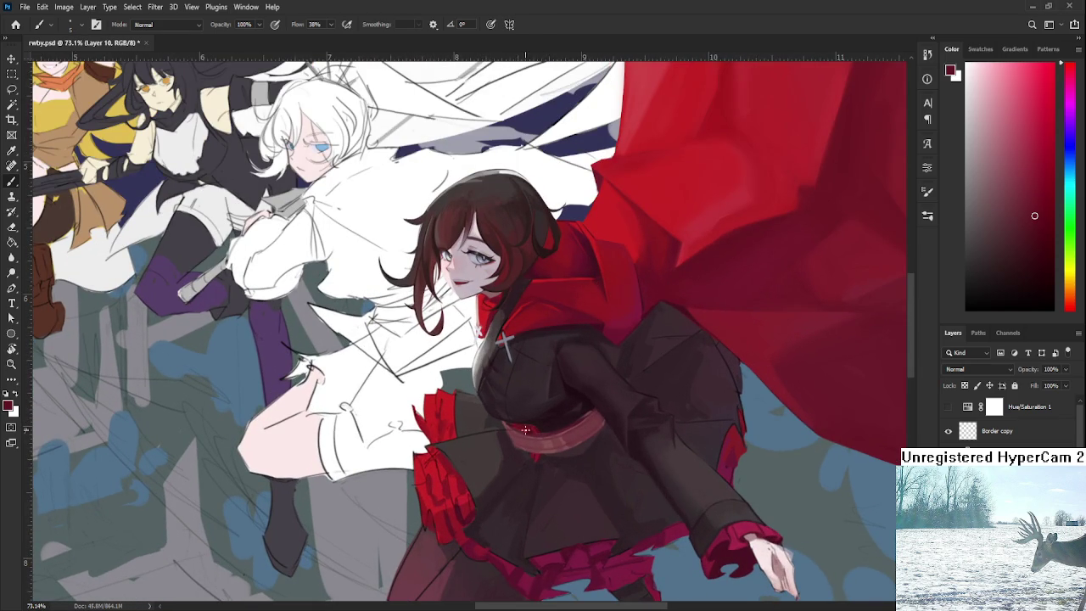
pyautogui.scroll(2, 525, 430)
pyautogui.scroll(2, 525, 430)
pyautogui.keyDown('alt'); pyautogui.click(577, 461); pyautogui.keyUp('alt')
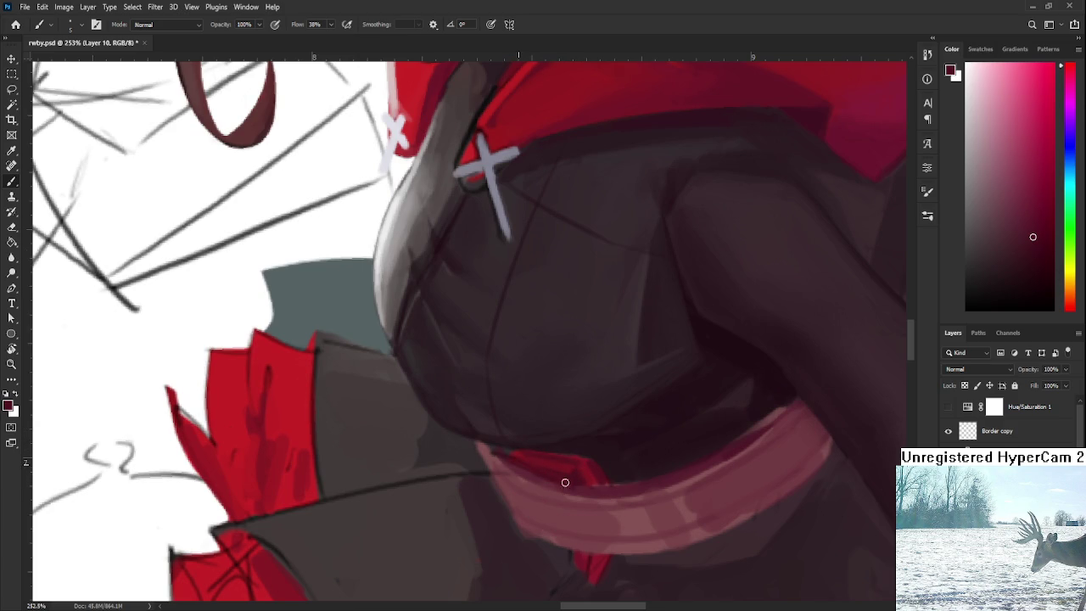
pyautogui.keyDown('alt'); pyautogui.click(540, 457); pyautogui.keyUp('alt')
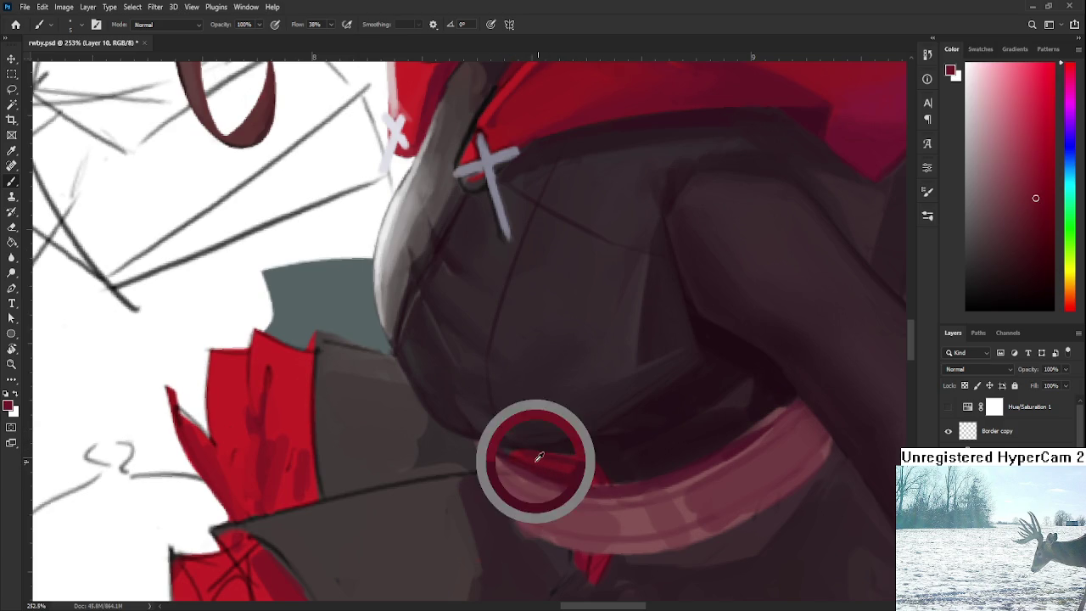
pyautogui.keyDown('alt'); pyautogui.click(577, 471); pyautogui.keyUp('alt')
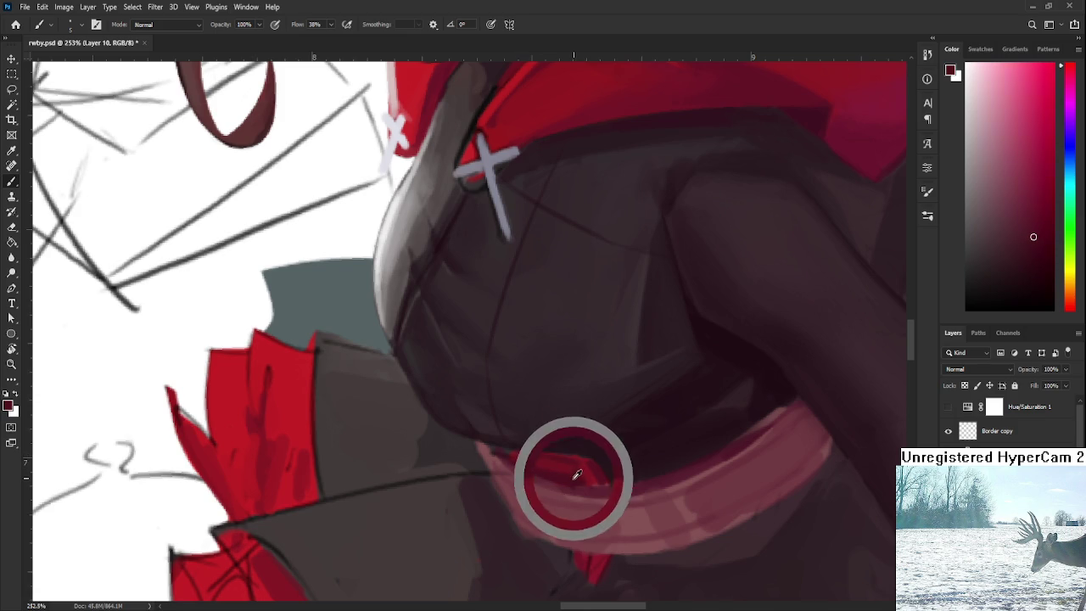
pyautogui.keyDown('alt'); pyautogui.click(570, 461); pyautogui.keyUp('alt')
# Shade the red patch using alternating darker red, brighter red and dark maroon.
pyautogui.keyDown('alt'); pyautogui.click(570, 476); pyautogui.keyUp('alt')
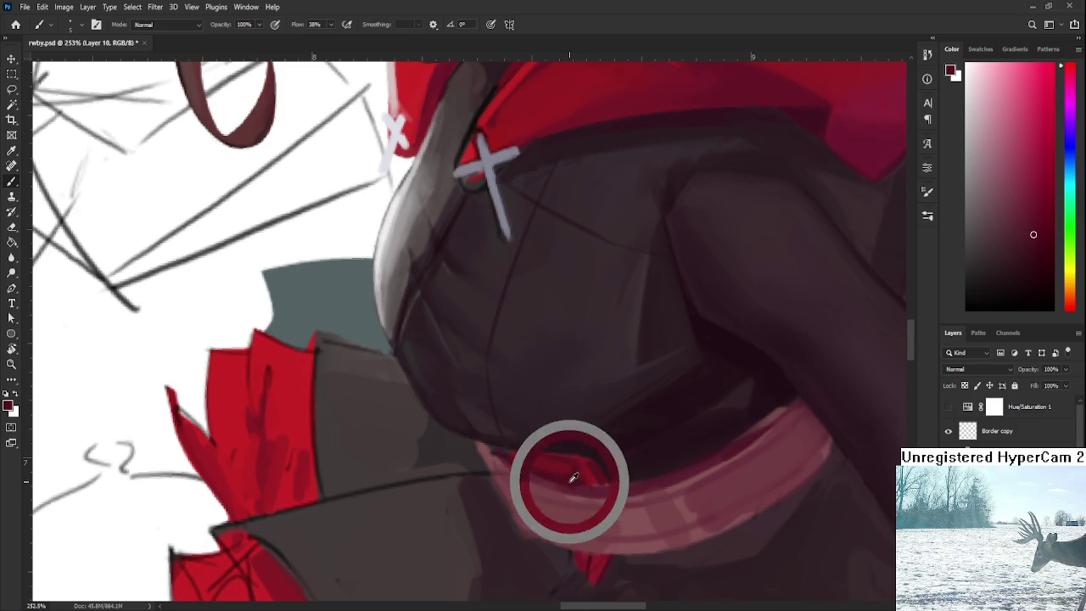
pyautogui.keyDown('alt'); pyautogui.click(593, 478); pyautogui.keyUp('alt')
pyautogui.keyDown('alt'); pyautogui.click(580, 459); pyautogui.keyUp('alt')
pyautogui.keyDown('alt'); pyautogui.click(578, 461); pyautogui.keyUp('alt')
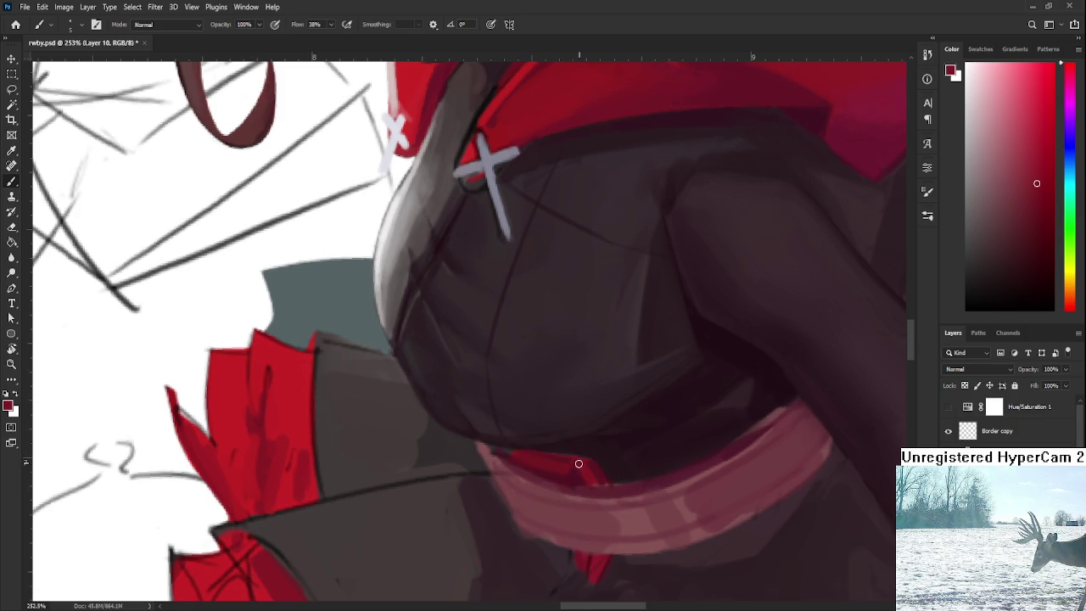
pyautogui.keyDown('alt'); pyautogui.click(592, 458); pyautogui.keyUp('alt')
pyautogui.keyDown('alt'); pyautogui.click(599, 466); pyautogui.keyUp('alt')
pyautogui.keyDown('alt'); pyautogui.click(560, 449); pyautogui.keyUp('alt')
# Adjust the zoom and sample the red beneath the sash's lower edge.
pyautogui.scroll(-3, 614, 433)
pyautogui.scroll(-2, 614, 434)
pyautogui.scroll(3, 614, 434)
pyautogui.scroll(1, 614, 434)
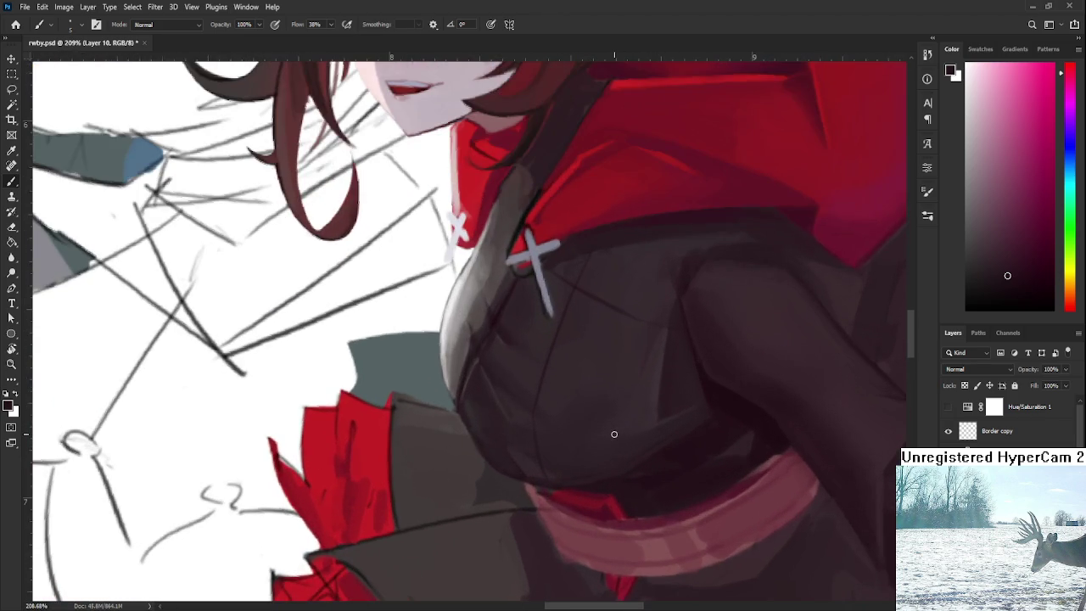
pyautogui.keyDown('alt'); pyautogui.click(585, 499); pyautogui.keyUp('alt')
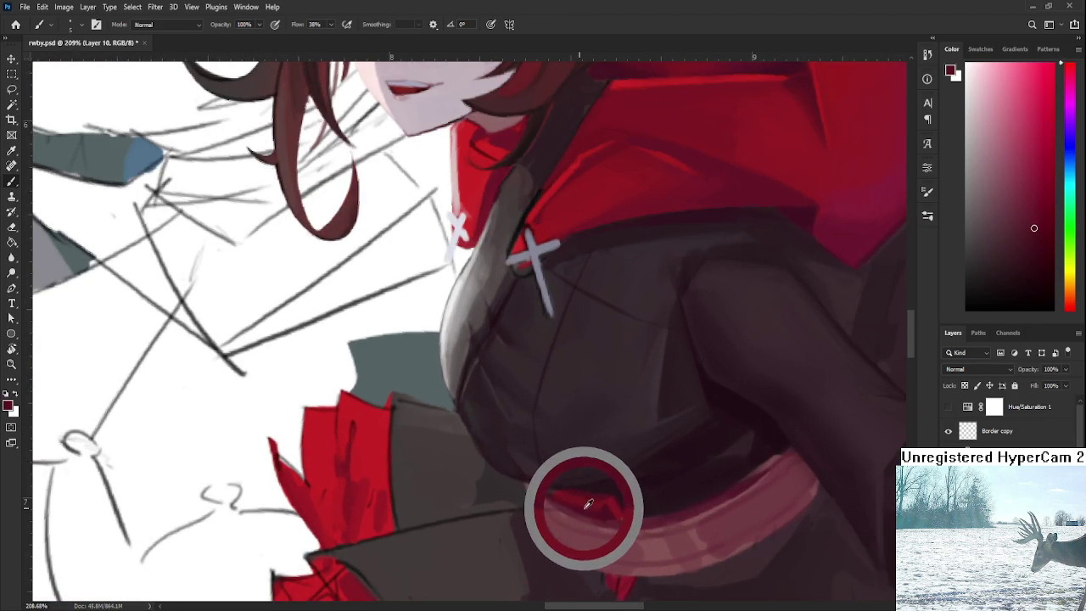
pyautogui.keyDown('alt'); pyautogui.click(607, 500); pyautogui.keyUp('alt')
pyautogui.keyDown('alt'); pyautogui.click(614, 501); pyautogui.keyUp('alt')
pyautogui.scroll(-1, 611, 493)
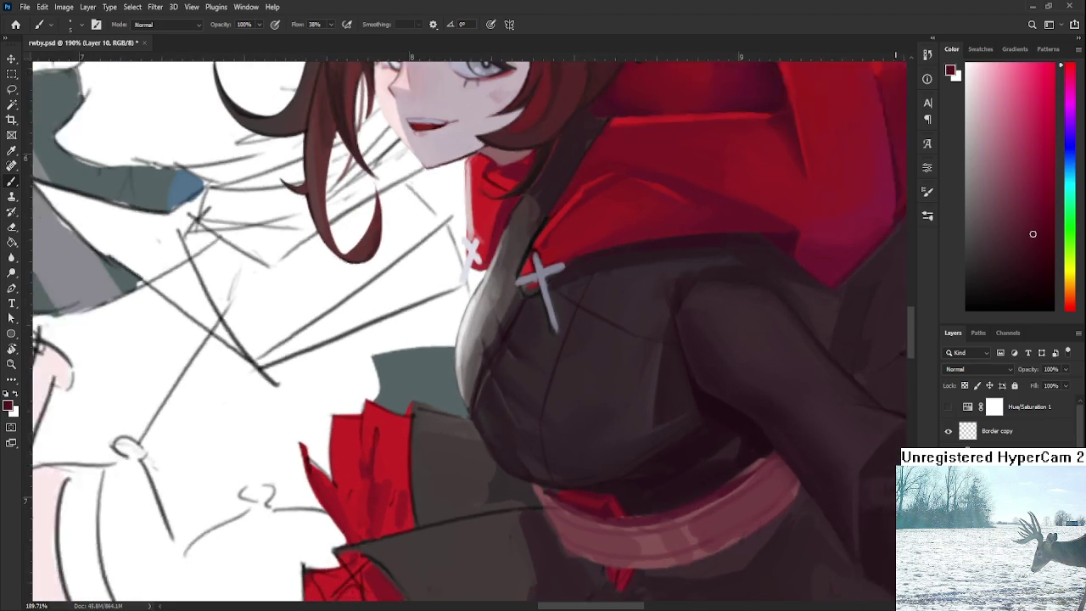
pyautogui.scroll(-1, 632, 499)
pyautogui.keyDown('alt'); pyautogui.click(612, 499); pyautogui.keyUp('alt')
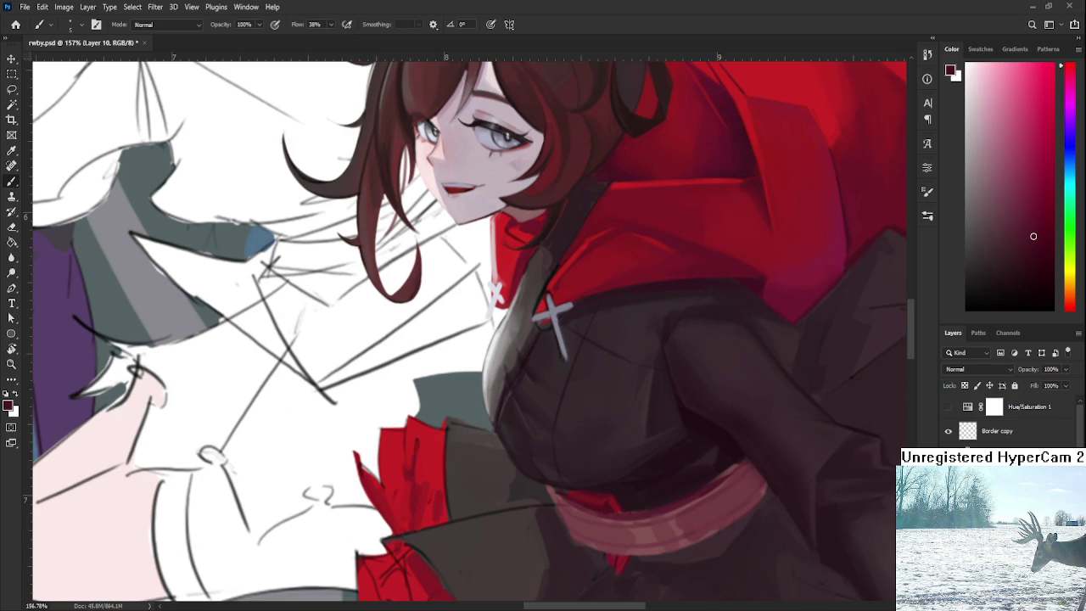
# Gather deep red and dress shading tones from along the sash's left end.
pyautogui.scroll(-3, 520, 388)
pyautogui.scroll(3, 520, 387)
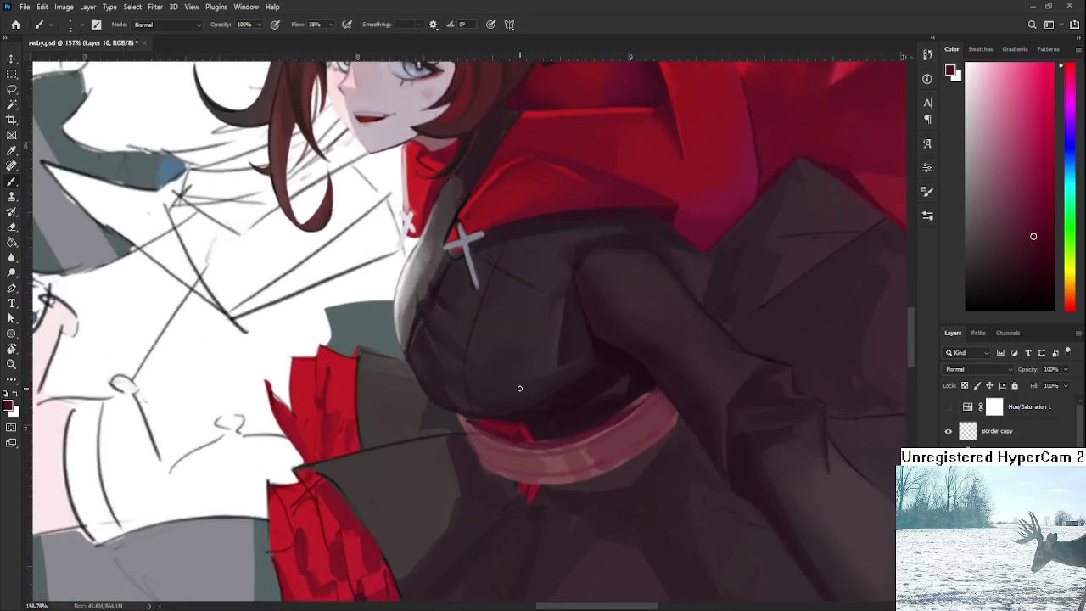
pyautogui.scroll(2, 520, 387)
pyautogui.keyDown('alt'); pyautogui.click(508, 445); pyautogui.keyUp('alt')
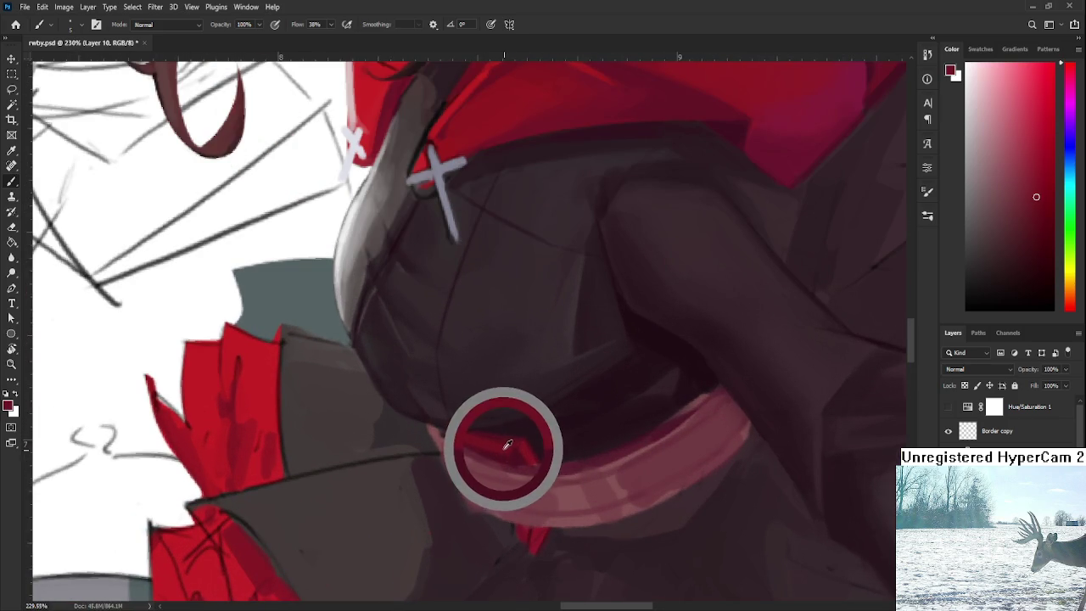
pyautogui.keyDown('alt'); pyautogui.click(518, 452); pyautogui.keyUp('alt')
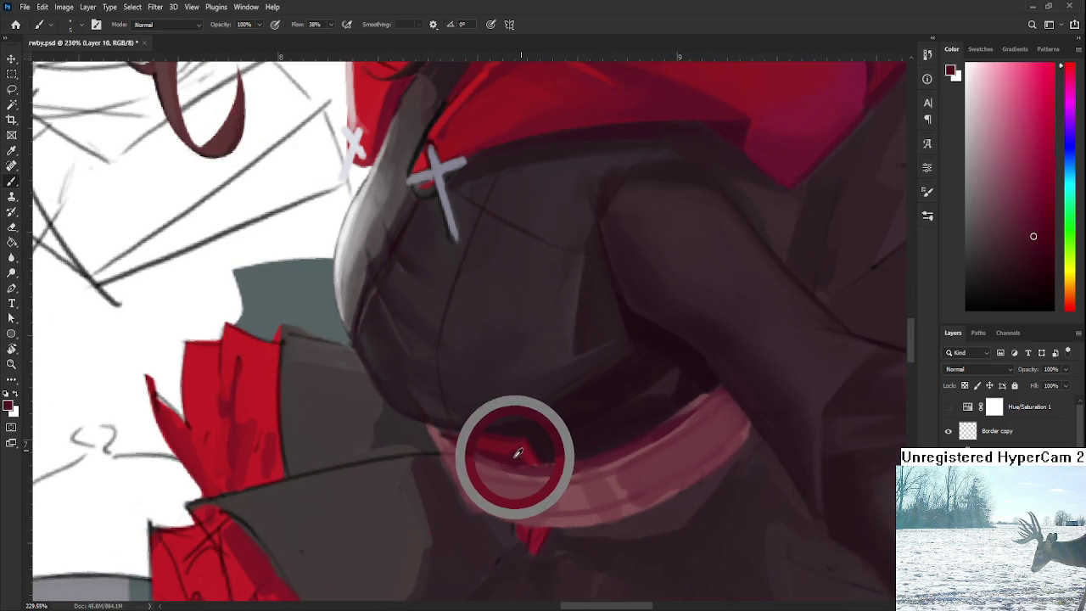
pyautogui.keyDown('alt'); pyautogui.click(523, 441); pyautogui.keyUp('alt')
pyautogui.keyDown('alt'); pyautogui.click(534, 451); pyautogui.keyUp('alt')
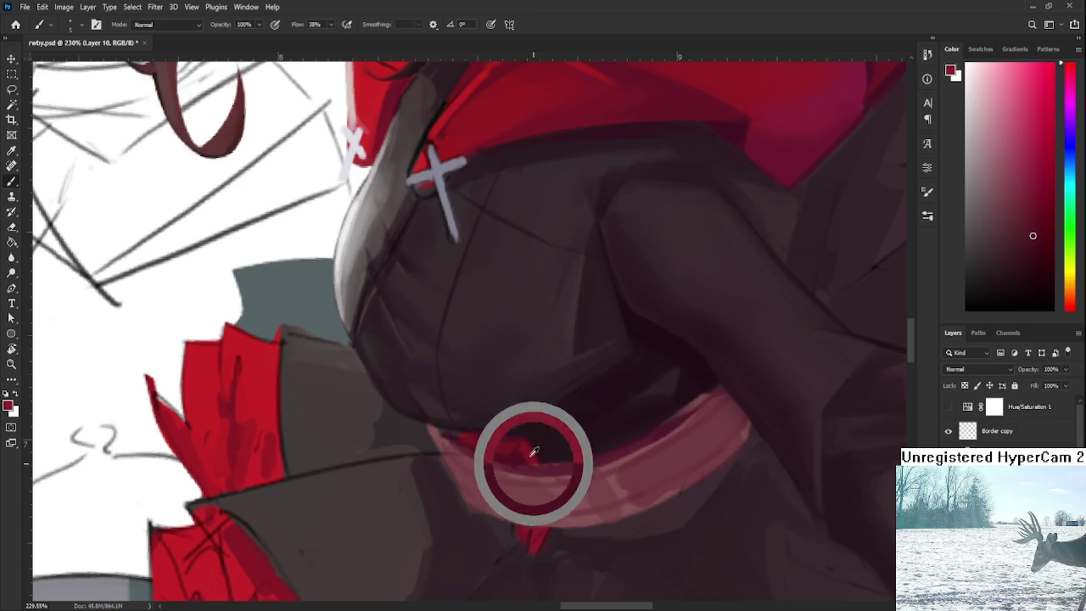
pyautogui.keyDown('alt'); pyautogui.click(516, 453); pyautogui.keyUp('alt')
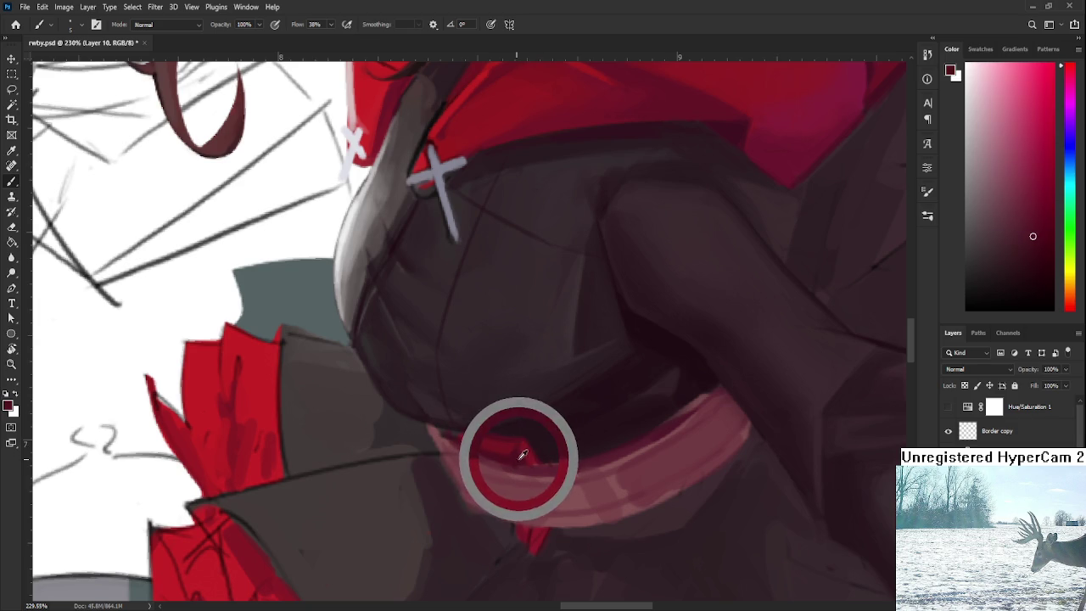
pyautogui.keyDown('alt'); pyautogui.click(467, 436); pyautogui.keyUp('alt')
pyautogui.keyDown('alt'); pyautogui.click(485, 440); pyautogui.keyUp('alt')
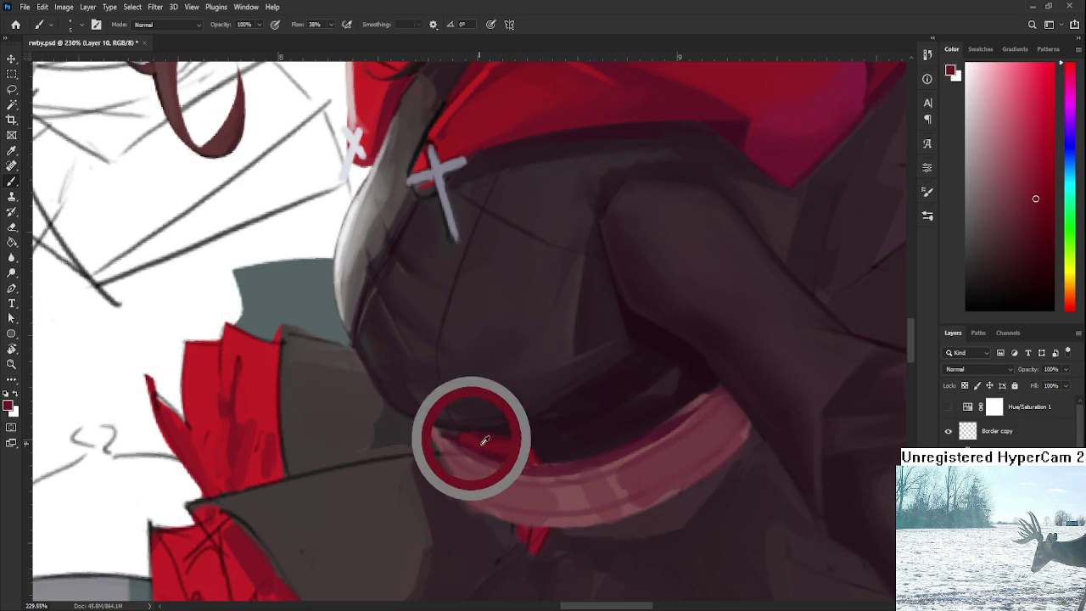
pyautogui.keyDown('alt'); pyautogui.click(497, 445); pyautogui.keyUp('alt')
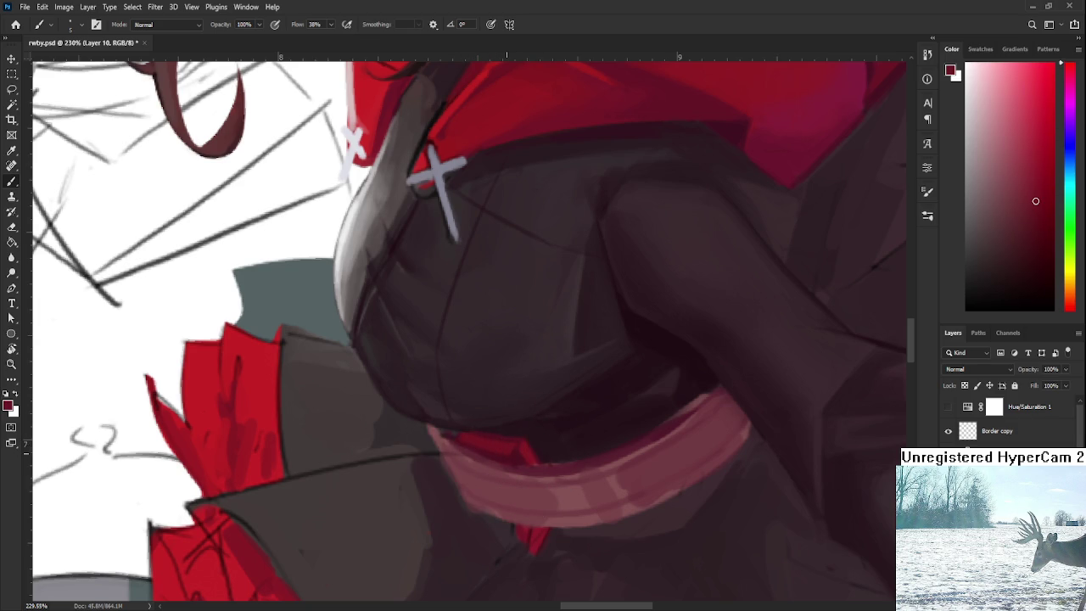
pyautogui.keyDown('alt'); pyautogui.click(515, 453); pyautogui.keyUp('alt')
# Paint red shading below the sash and extend it leftward with darker tones.
pyautogui.scroll(-1, 535, 507)
pyautogui.keyDown('alt'); pyautogui.click(543, 504); pyautogui.keyUp('alt')
pyautogui.keyDown('alt'); pyautogui.click(539, 528); pyautogui.keyUp('alt')
pyautogui.keyDown('alt'); pyautogui.click(541, 502); pyautogui.keyUp('alt')
pyautogui.keyDown('alt'); pyautogui.click(535, 505); pyautogui.keyUp('alt')
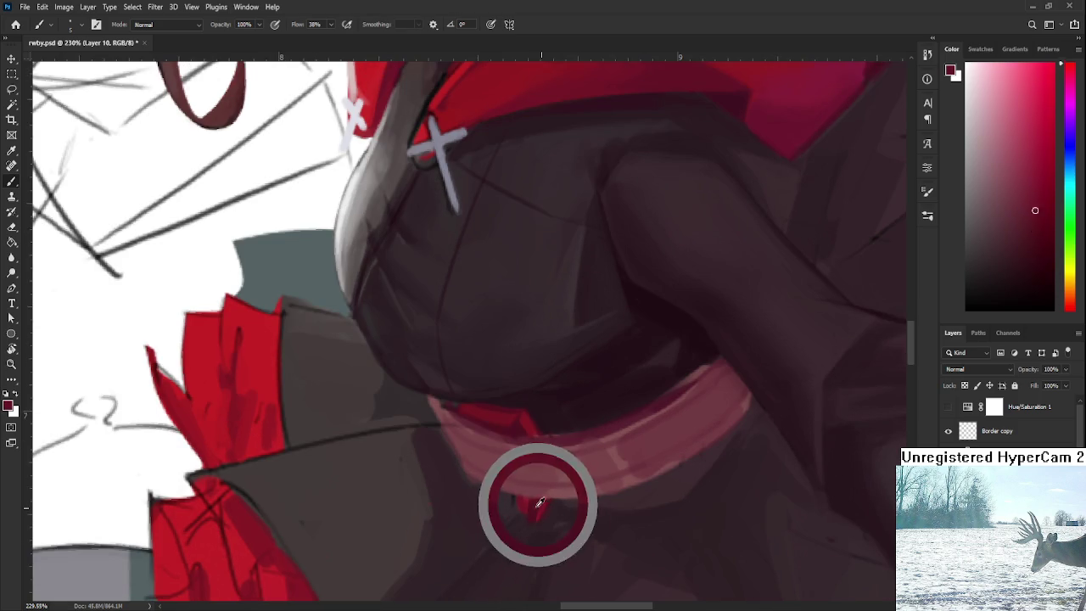
pyautogui.keyDown('alt'); pyautogui.click(534, 507); pyautogui.keyUp('alt')
pyautogui.moveTo(528, 509)
pyautogui.mouseDown()
pyautogui.moveTo(511, 509)
pyautogui.moveTo(512, 498)
pyautogui.mouseUp()
pyautogui.keyDown('alt'); pyautogui.click(512, 498); pyautogui.keyUp('alt')
pyautogui.keyDown('alt'); pyautogui.click(538, 497); pyautogui.keyUp('alt')
pyautogui.keyDown('alt'); pyautogui.click(511, 498); pyautogui.keyUp('alt')
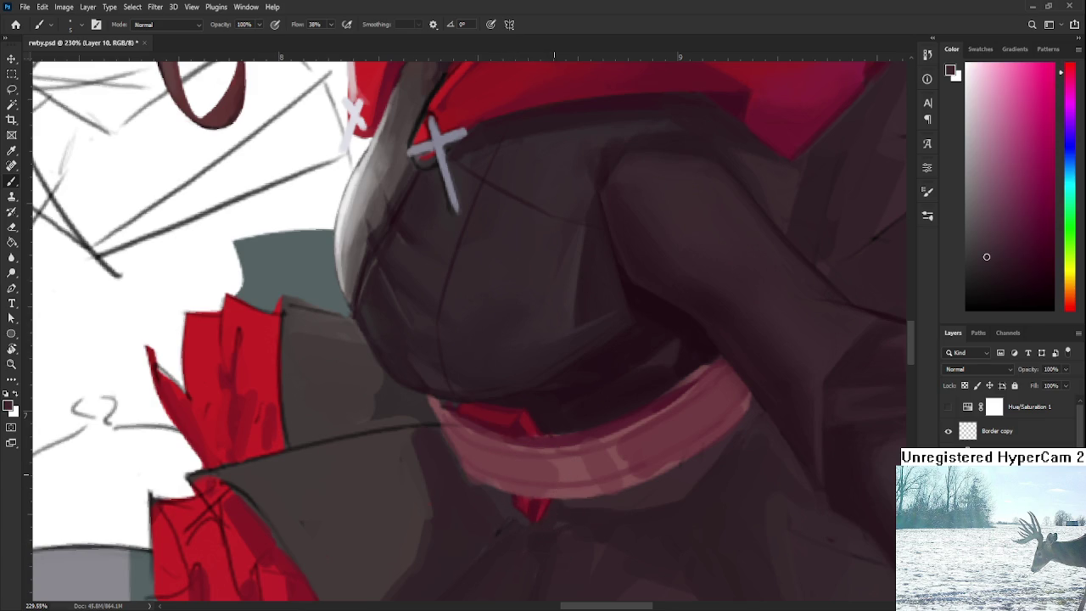
pyautogui.scroll(-2, 554, 475)
pyautogui.scroll(-2, 554, 475)
pyautogui.scroll(-1, 555, 478)
pyautogui.scroll(-1, 556, 479)
pyautogui.scroll(1, 557, 479)
pyautogui.scroll(1, 557, 480)
pyautogui.scroll(1, 557, 479)
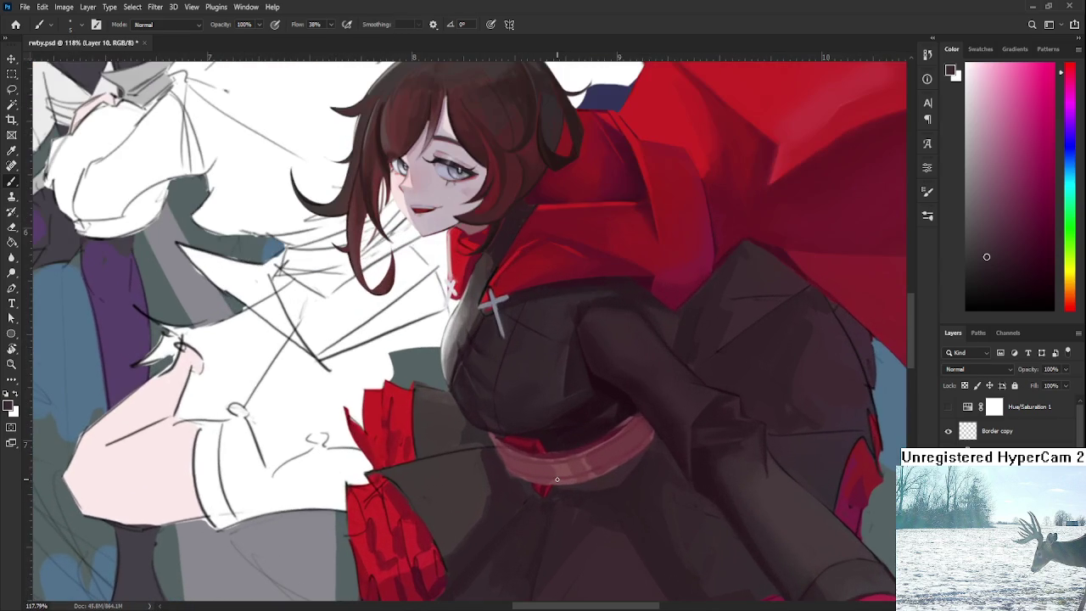
pyautogui.moveTo(563, 459); pyautogui.dragTo(464, 426)
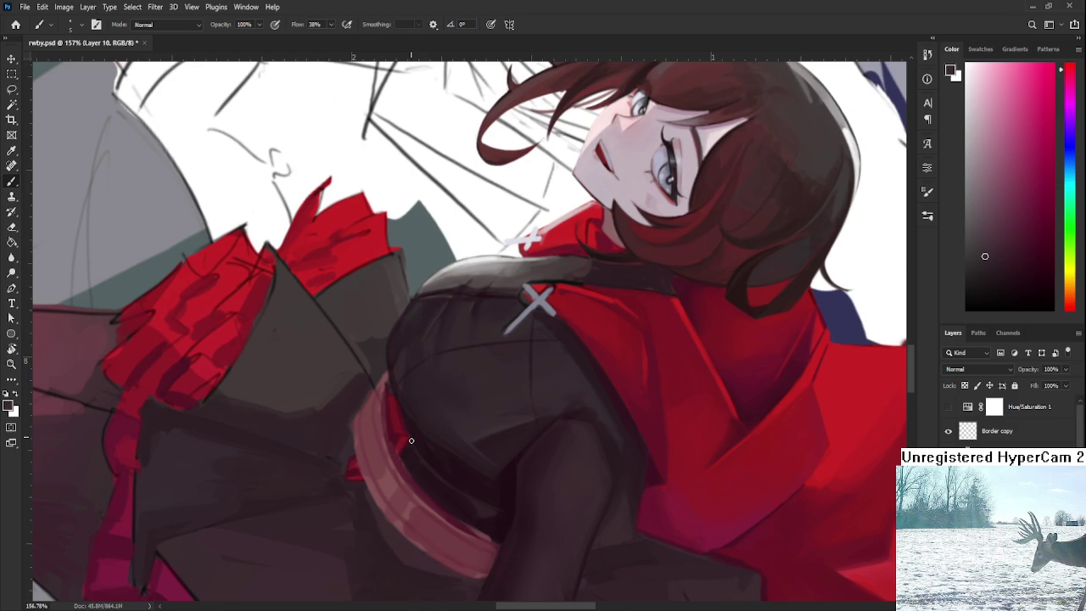
pyautogui.press('r')
pyautogui.moveTo(479, 502)
pyautogui.mouseDown()
pyautogui.moveTo(581, 432)
pyautogui.moveTo(605, 395)
pyautogui.mouseUp()
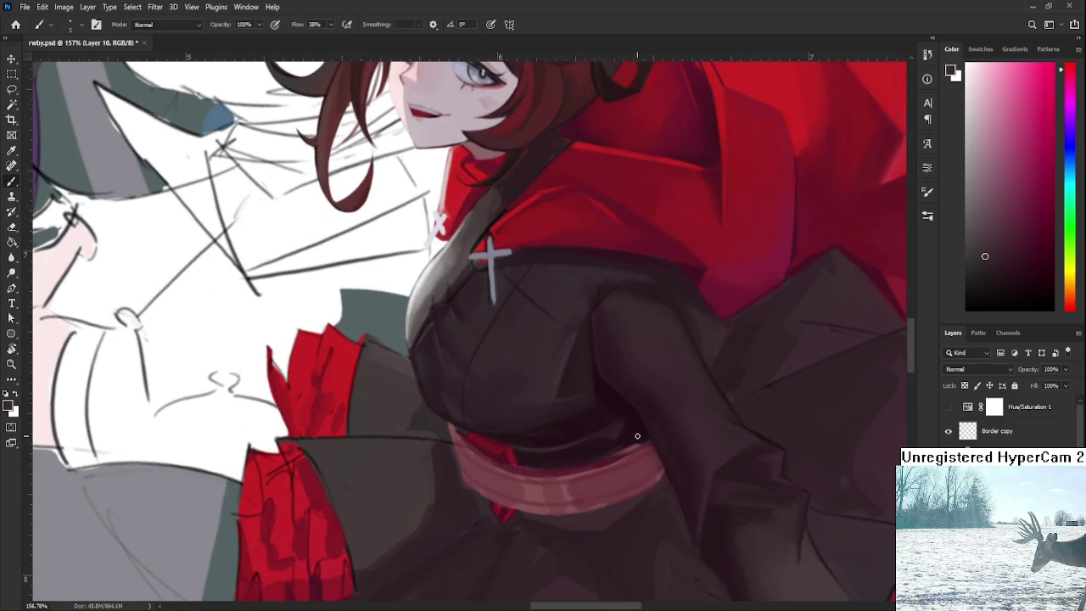
pyautogui.scroll(-2, 659, 481)
pyautogui.scroll(-2, 659, 481)
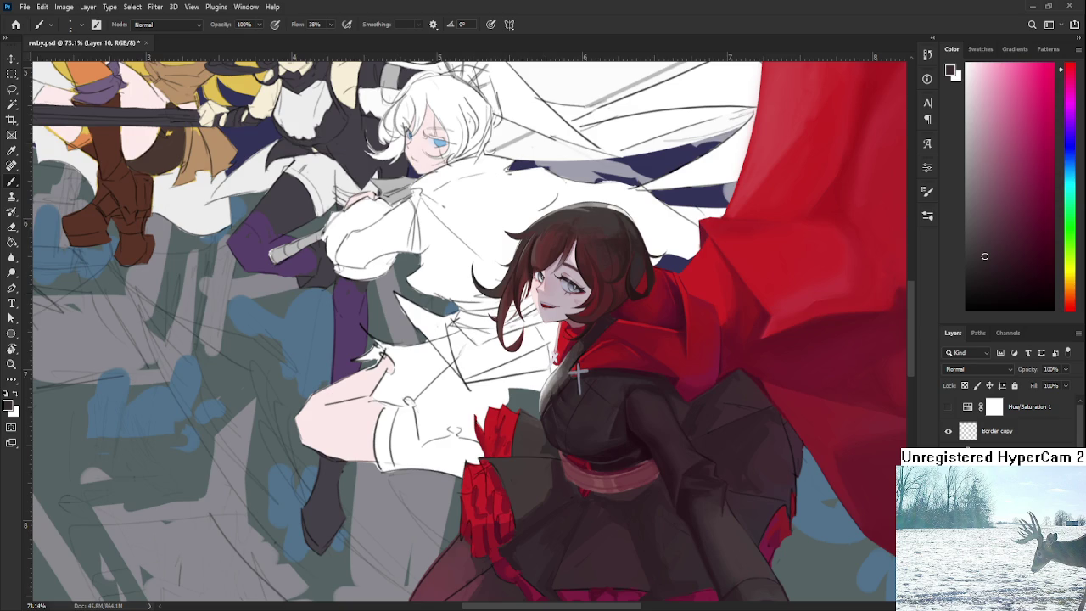
pyautogui.moveTo(638, 479); pyautogui.dragTo(592, 435)
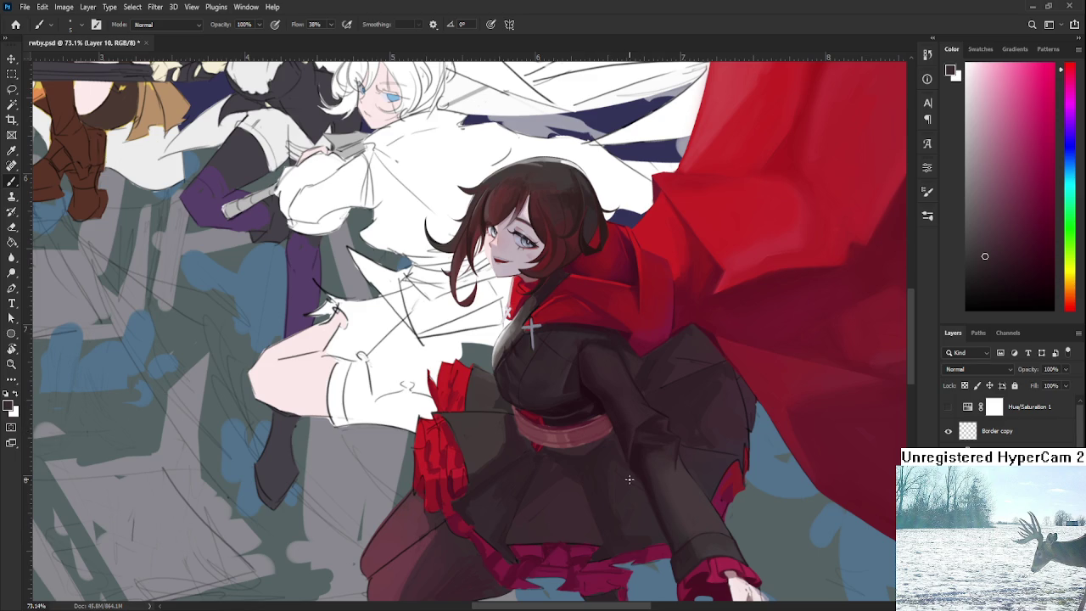
pyautogui.scroll(2, 619, 467)
pyautogui.scroll(3, 598, 424)
pyautogui.scroll(1, 581, 365)
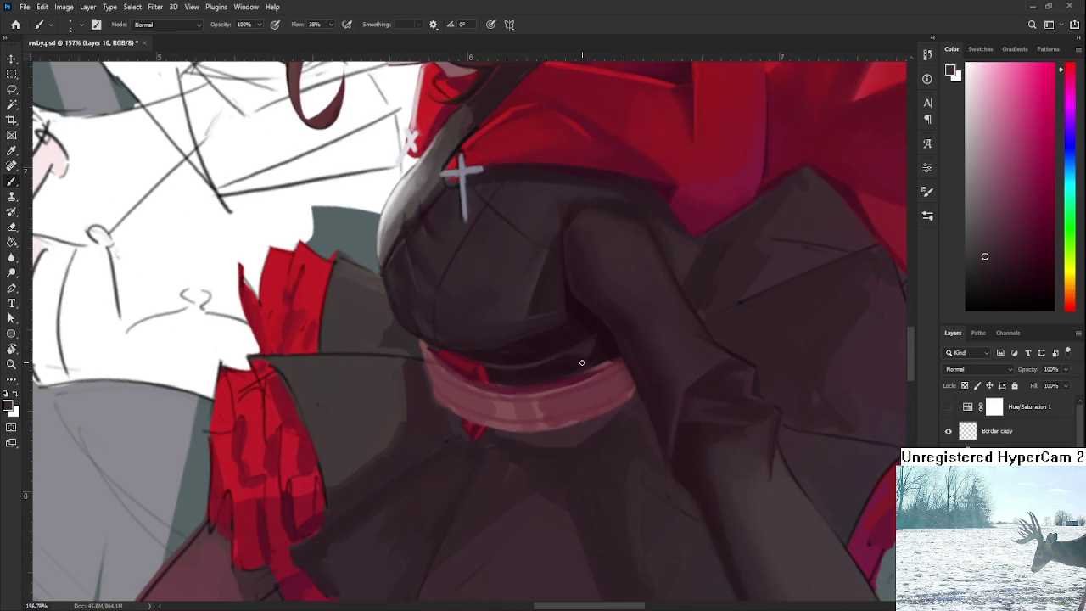
pyautogui.scroll(1, 583, 362)
pyautogui.press('r')
pyautogui.moveTo(582, 361)
pyautogui.mouseDown()
pyautogui.moveTo(596, 431)
pyautogui.moveTo(449, 461)
pyautogui.mouseUp()
pyautogui.scroll(1, 431, 396)
# Paint dark-red strokes along the sash's lower edge with the view rotated.
pyautogui.moveTo(431, 395)
pyautogui.mouseDown()
pyautogui.moveTo(493, 425)
pyautogui.moveTo(460, 439)
pyautogui.mouseUp()
pyautogui.press('b')
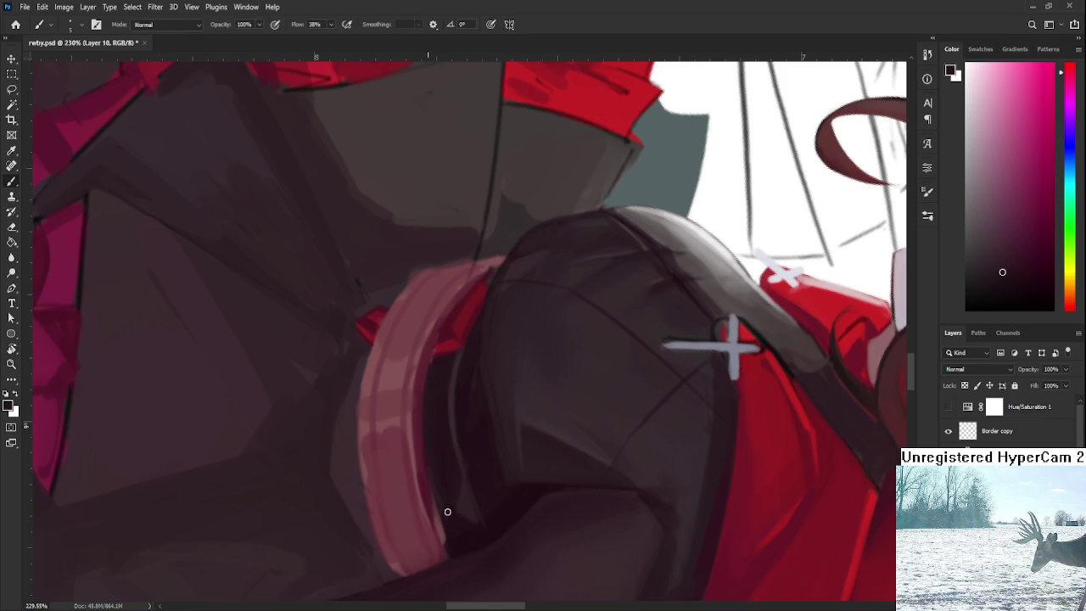
pyautogui.keyDown('alt'); pyautogui.click(421, 407); pyautogui.keyUp('alt')
pyautogui.moveTo(434, 509); pyautogui.dragTo(445, 546)
pyautogui.moveTo(432, 497); pyautogui.dragTo(450, 546)
# Sample alternating pink and dark-red shading tones from the sash.
pyautogui.keyDown('alt'); pyautogui.click(409, 435); pyautogui.keyUp('alt')
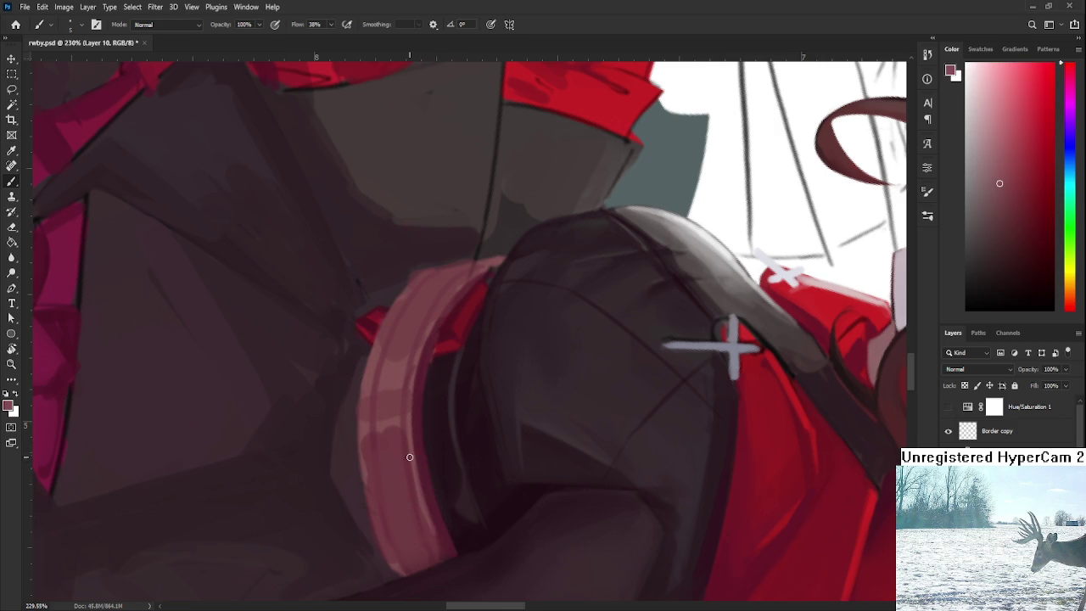
pyautogui.keyDown('alt'); pyautogui.click(432, 509); pyautogui.keyUp('alt')
pyautogui.keyDown('alt'); pyautogui.click(441, 485); pyautogui.keyUp('alt')
pyautogui.keyDown('alt'); pyautogui.click(425, 399); pyautogui.keyUp('alt')
pyautogui.keyDown('alt'); pyautogui.click(434, 360); pyautogui.keyUp('alt')
pyautogui.keyDown('alt'); pyautogui.click(435, 344); pyautogui.keyUp('alt')
# Tilt the view back toward upright and sample pink and brighter red tones at the sash edge.
pyautogui.press('r')
pyautogui.moveTo(425, 397); pyautogui.dragTo(491, 433)
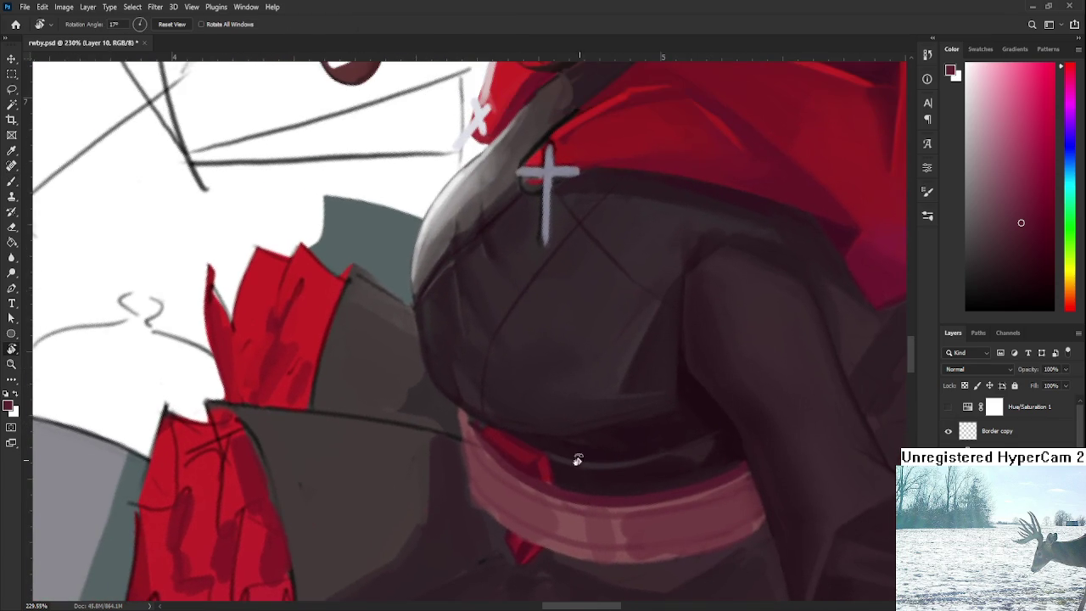
pyautogui.keyDown('alt'); pyautogui.click(491, 434); pyautogui.keyUp('alt')
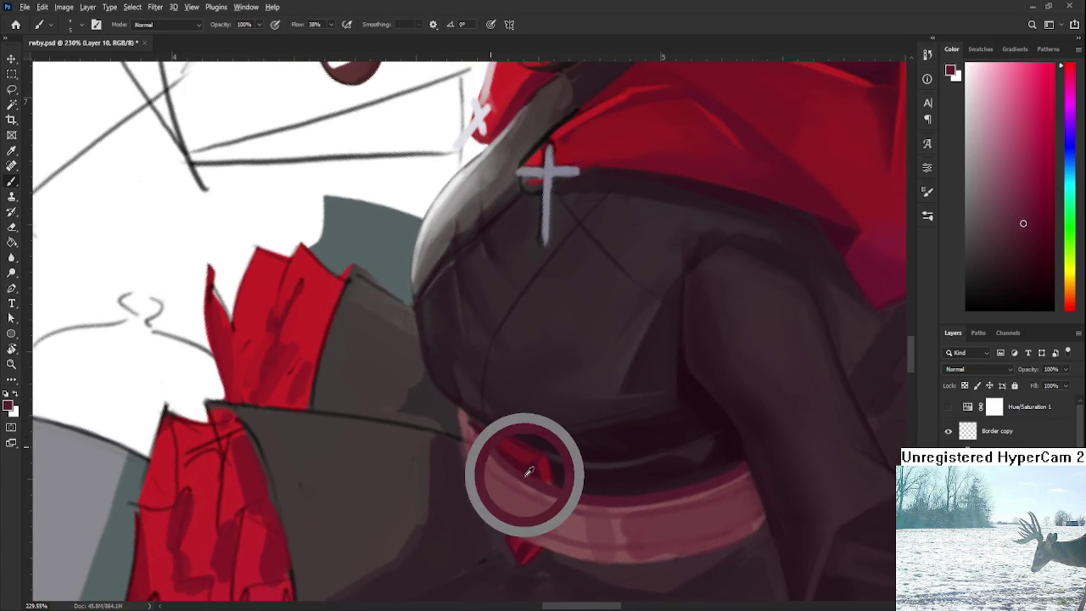
pyautogui.keyDown('alt'); pyautogui.click(473, 427); pyautogui.keyUp('alt')
pyautogui.keyDown('alt'); pyautogui.click(485, 442); pyautogui.keyUp('alt')
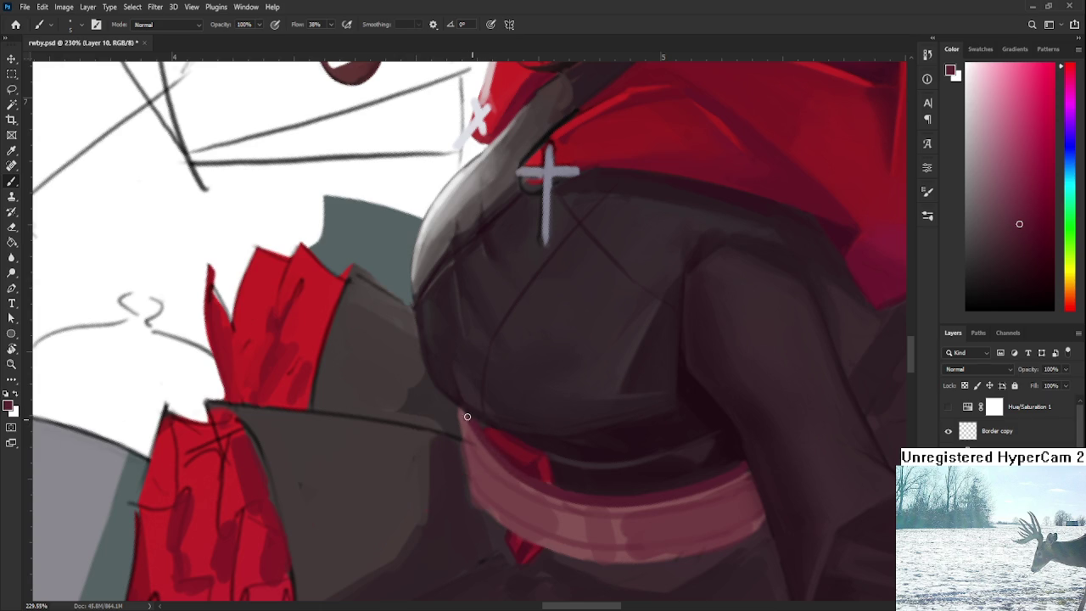
pyautogui.keyDown('alt'); pyautogui.click(549, 473); pyautogui.keyUp('alt')
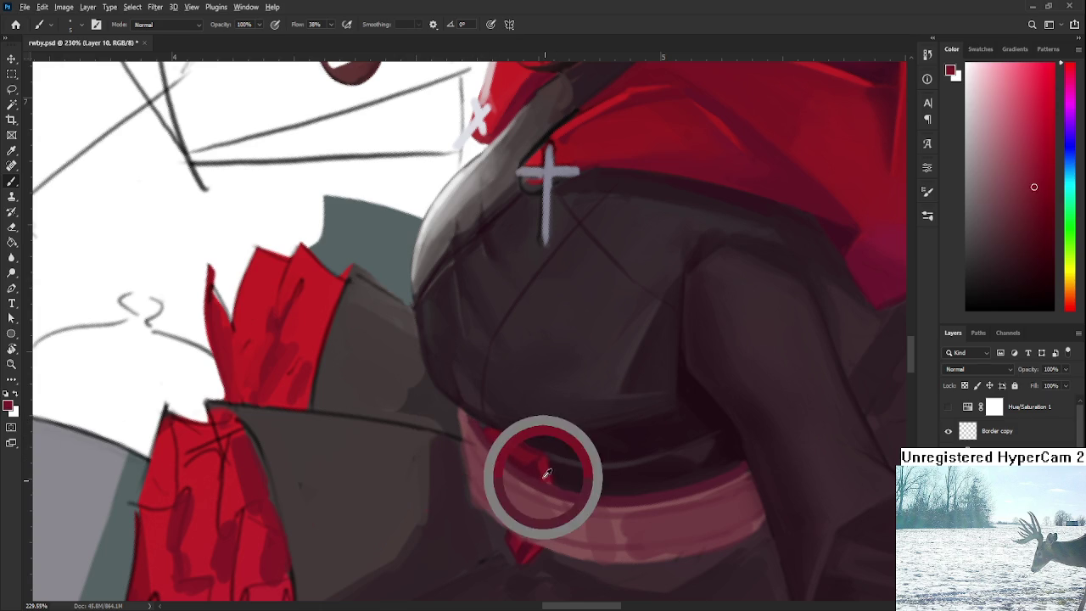
pyautogui.keyDown('alt'); pyautogui.click(551, 481); pyautogui.keyUp('alt')
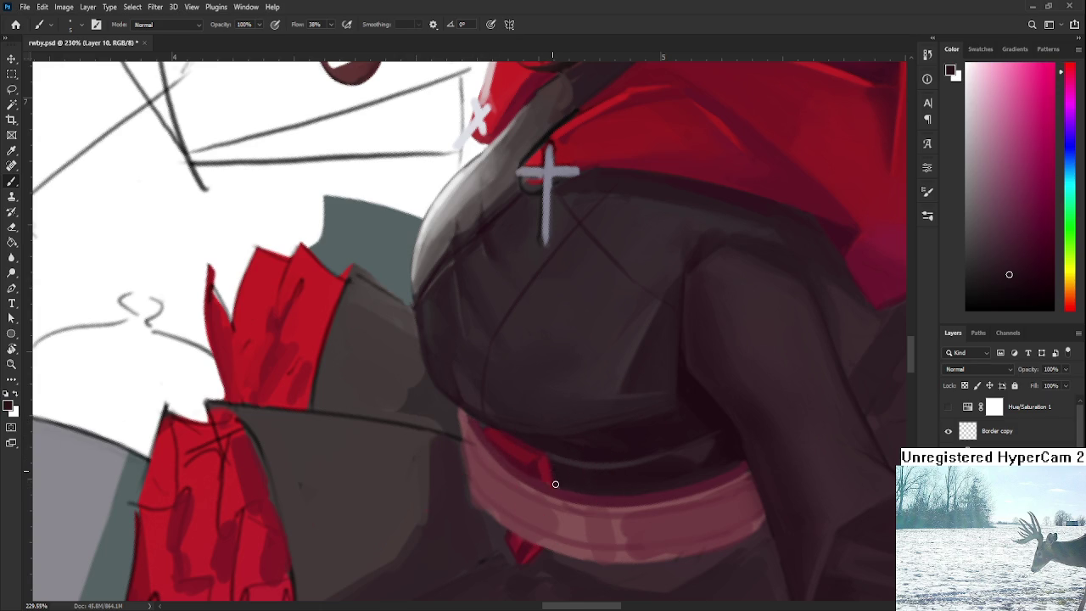
pyautogui.keyDown('alt'); pyautogui.click(549, 473); pyautogui.keyUp('alt')
pyautogui.keyDown('alt'); pyautogui.click(546, 483); pyautogui.keyUp('alt')
pyautogui.keyDown('alt'); pyautogui.click(533, 462); pyautogui.keyUp('alt')
# Sample dark shading tones near the sash's right end.
pyautogui.scroll(-5, 543, 340)
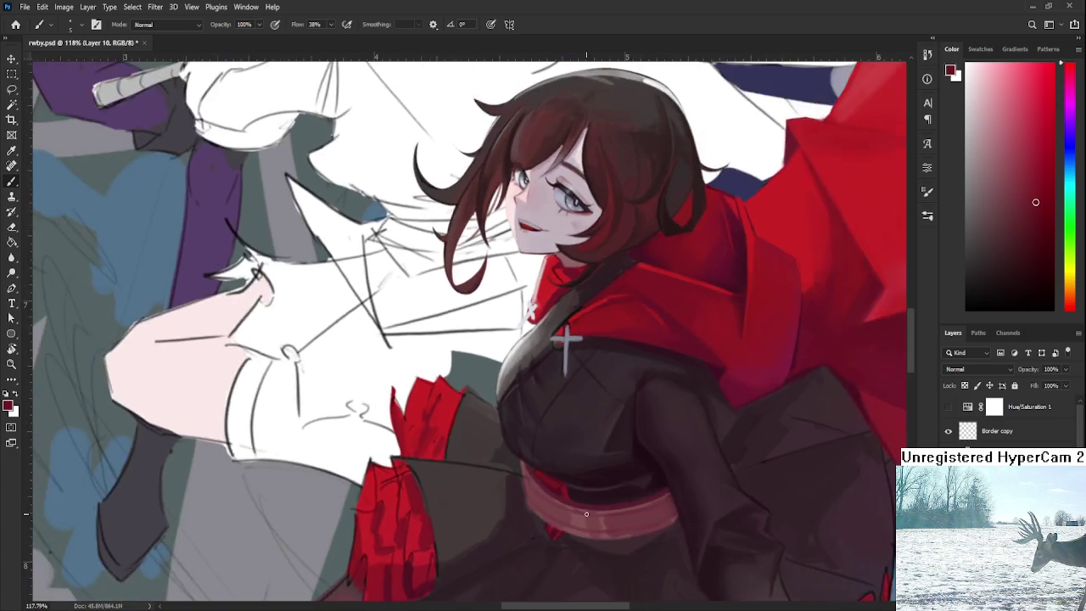
pyautogui.scroll(6, 668, 493)
pyautogui.scroll(1, 668, 493)
pyautogui.scroll(-1, 668, 492)
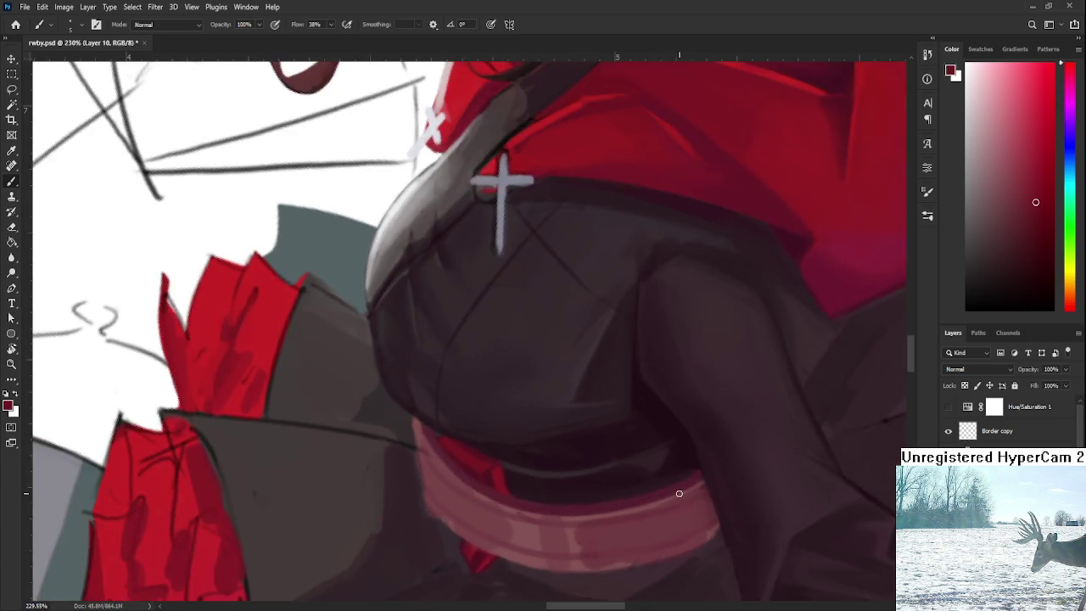
pyautogui.keyDown('alt'); pyautogui.click(666, 421); pyautogui.keyUp('alt')
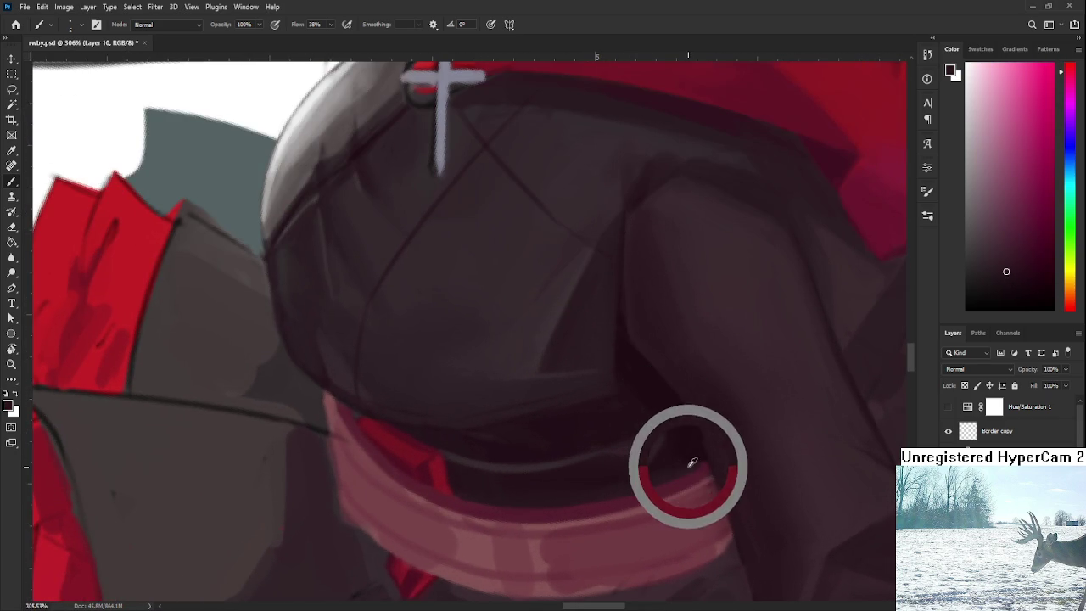
pyautogui.keyDown('alt'); pyautogui.click(697, 471); pyautogui.keyUp('alt')
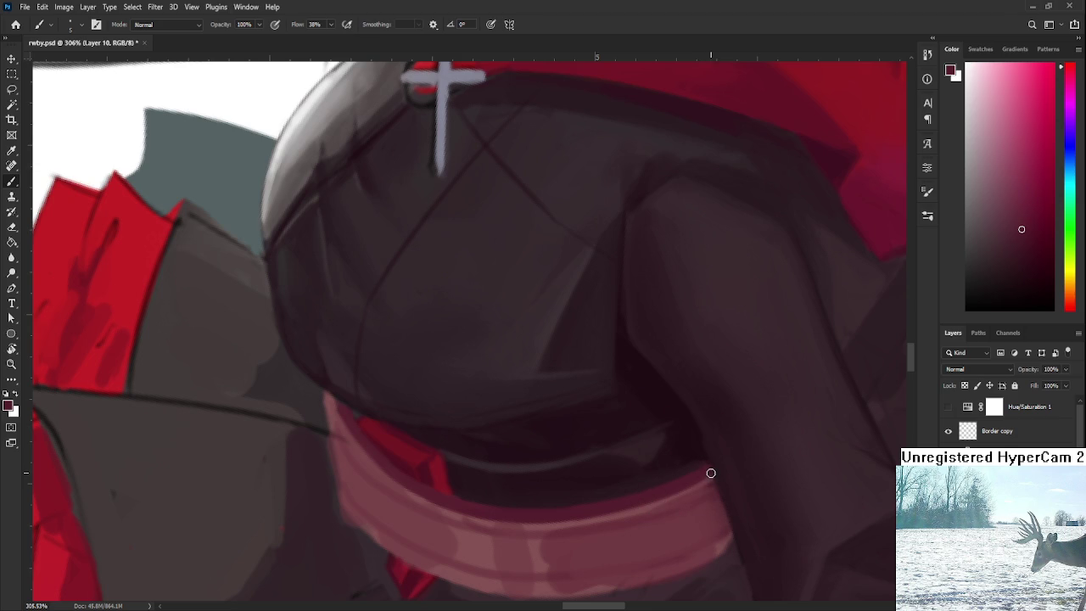
pyautogui.keyDown('alt'); pyautogui.click(697, 462); pyautogui.keyUp('alt')
pyautogui.scroll(-5, 703, 461)
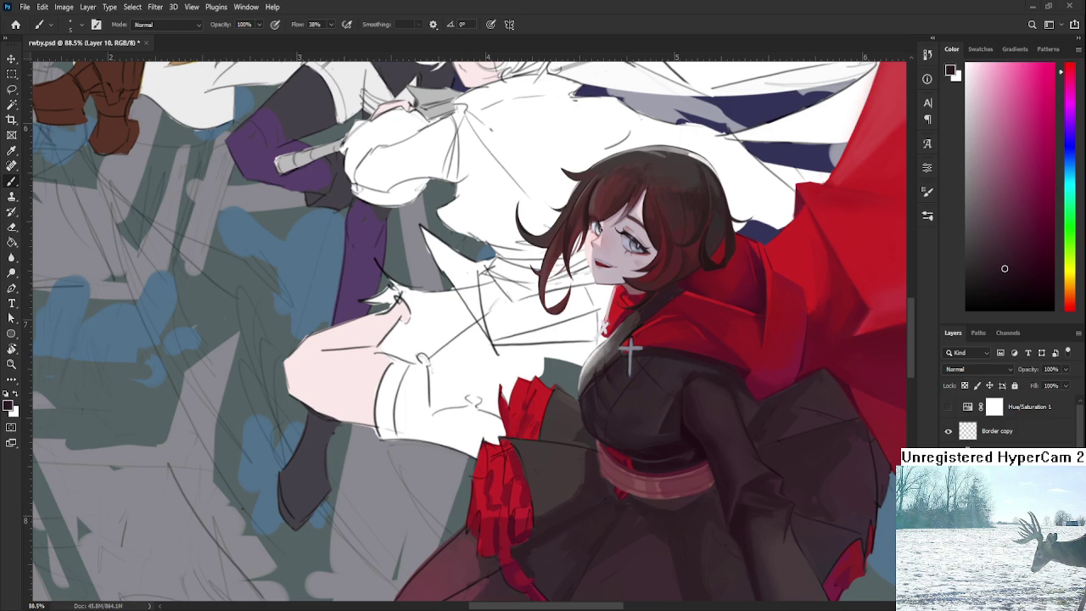
# Tilt the view of the cross and sash, sampling shading and muted pink-red tones.
pyautogui.scroll(8, 727, 440)
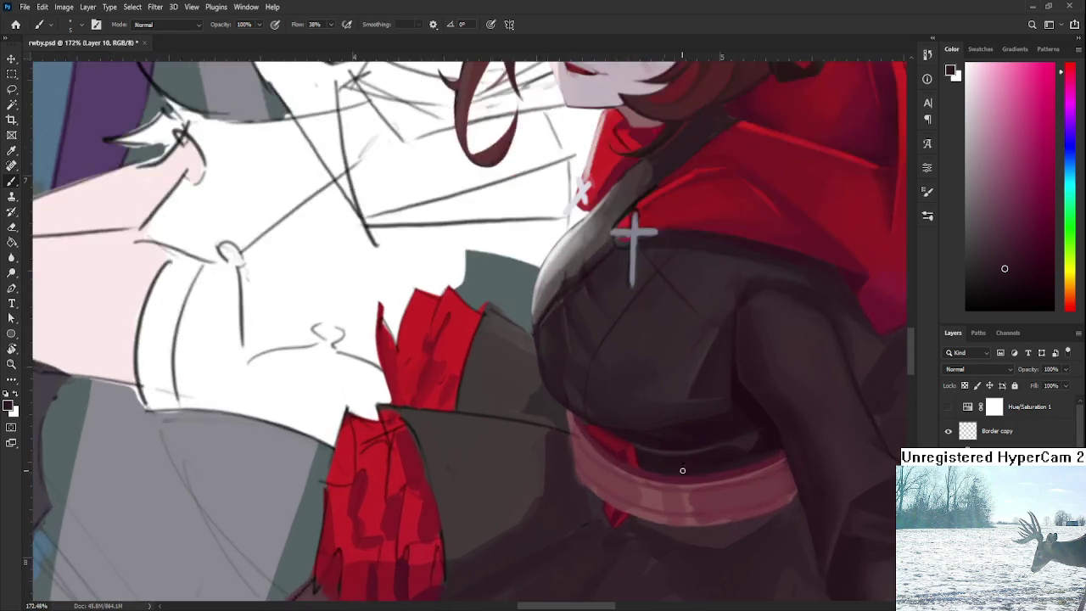
pyautogui.press('r')
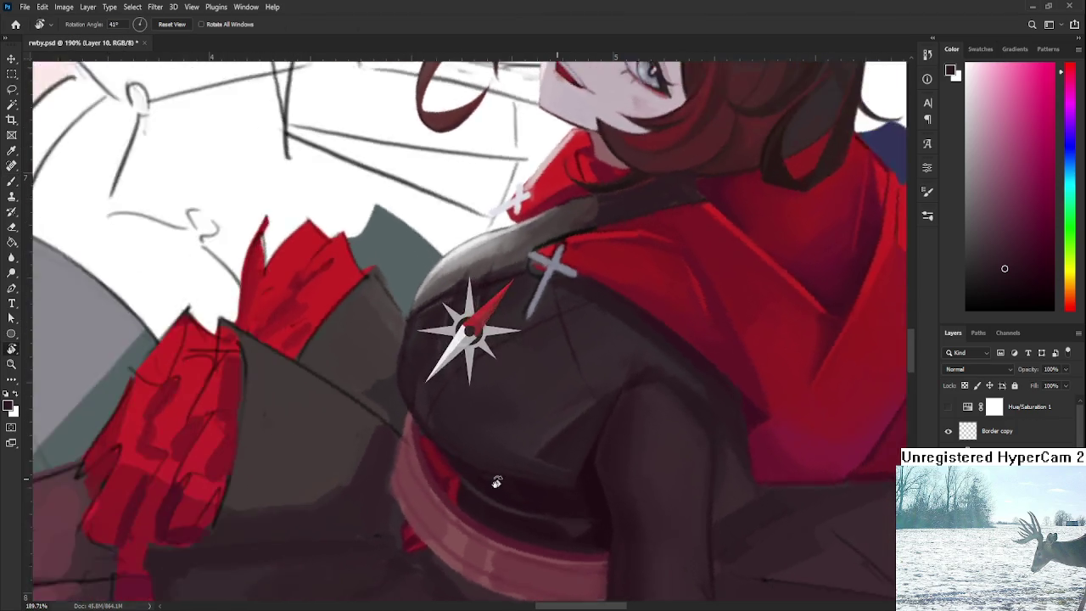
pyautogui.moveTo(594, 497); pyautogui.dragTo(565, 431)
pyautogui.keyDown('alt'); pyautogui.click(502, 467); pyautogui.keyUp('alt')
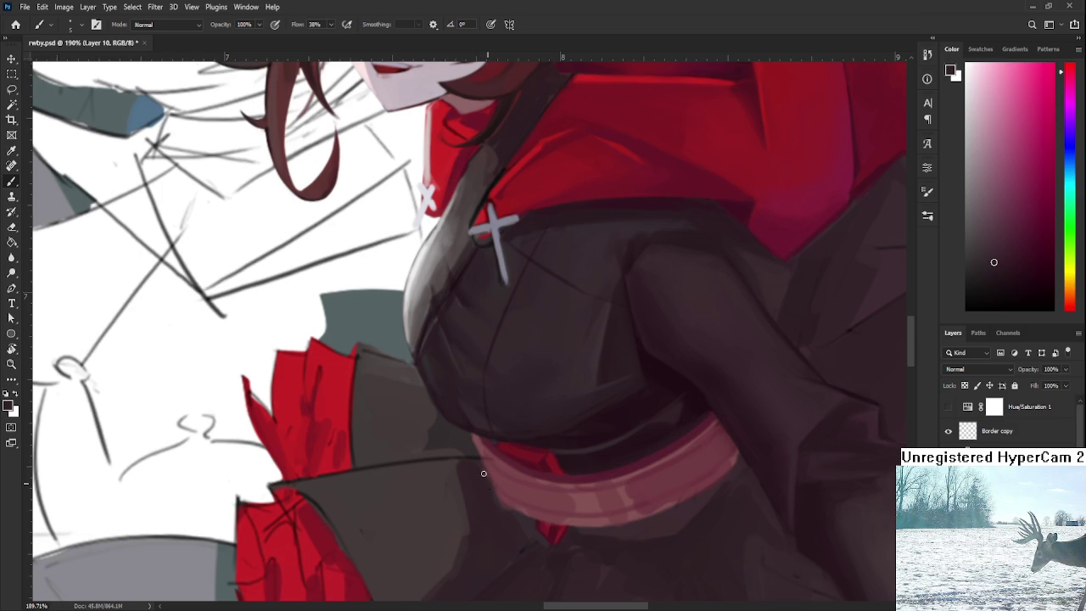
pyautogui.keyDown('alt'); pyautogui.click(524, 492); pyautogui.keyUp('alt')
pyautogui.press('r')
pyautogui.moveTo(524, 492); pyautogui.dragTo(450, 464)
pyautogui.keyDown('alt'); pyautogui.click(450, 466); pyautogui.keyUp('alt')
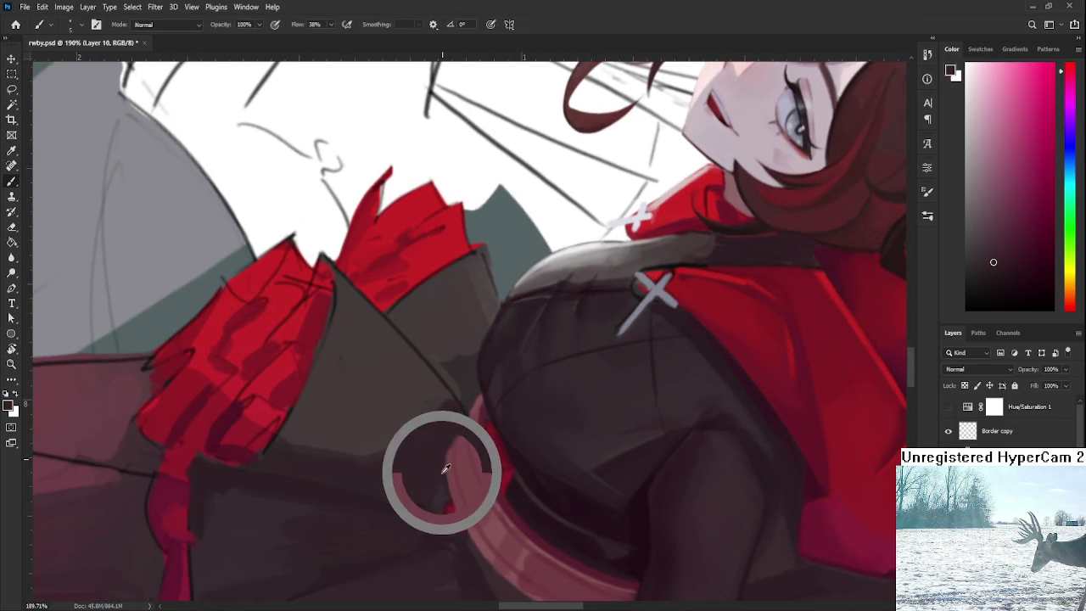
pyautogui.keyDown('alt'); pyautogui.click(455, 466); pyautogui.keyUp('alt')
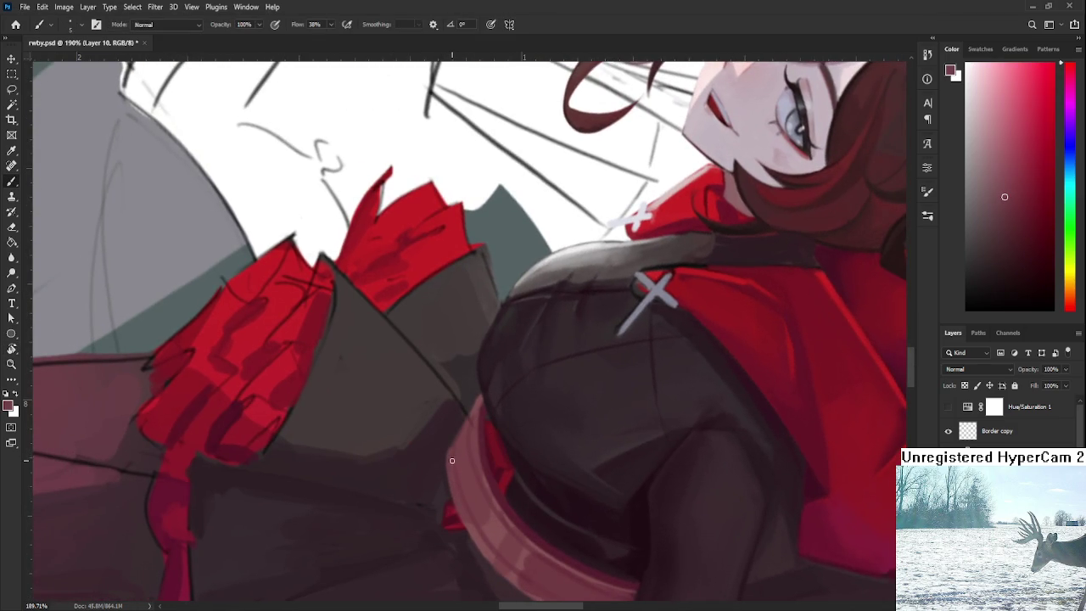
# Repaint the sash's top-left edge after sampling dark cloth and sash tones.
pyautogui.keyDown('alt'); pyautogui.click(469, 526); pyautogui.keyUp('alt')
pyautogui.keyDown('alt'); pyautogui.click(469, 526); pyautogui.keyUp('alt')
pyautogui.keyDown('alt'); pyautogui.click(465, 502); pyautogui.keyUp('alt')
pyautogui.keyDown('alt'); pyautogui.click(466, 463); pyautogui.keyUp('alt')
pyautogui.keyDown('alt'); pyautogui.click(464, 459); pyautogui.keyUp('alt')
pyautogui.keyDown('alt'); pyautogui.click(466, 474); pyautogui.keyUp('alt')
pyautogui.keyDown('alt'); pyautogui.click(481, 447); pyautogui.keyUp('alt')
pyautogui.keyDown('alt'); pyautogui.click(481, 452); pyautogui.keyUp('alt')
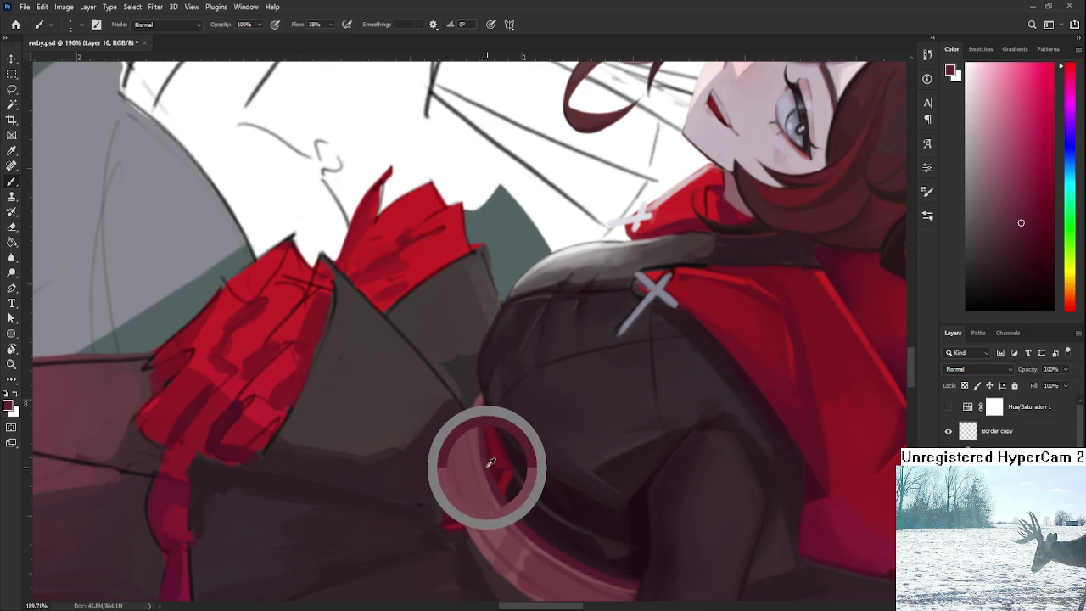
pyautogui.moveTo(470, 409); pyautogui.dragTo(483, 492)
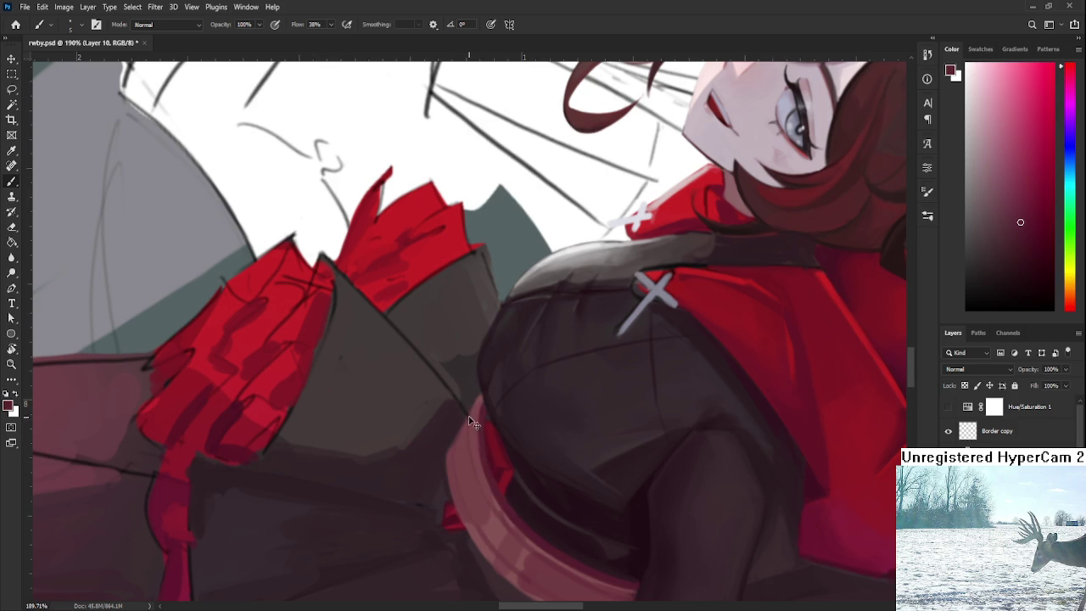
# Rotate to a better painting angle and sample dark cloth and sash tones nearby.
pyautogui.keyDown('alt'); pyautogui.click(488, 472); pyautogui.keyUp('alt')
pyautogui.keyDown('alt'); pyautogui.click(466, 456); pyautogui.keyUp('alt')
pyautogui.keyDown('alt'); pyautogui.click(487, 506); pyautogui.keyUp('alt')
pyautogui.press('r')
pyautogui.moveTo(484, 513); pyautogui.dragTo(473, 464)
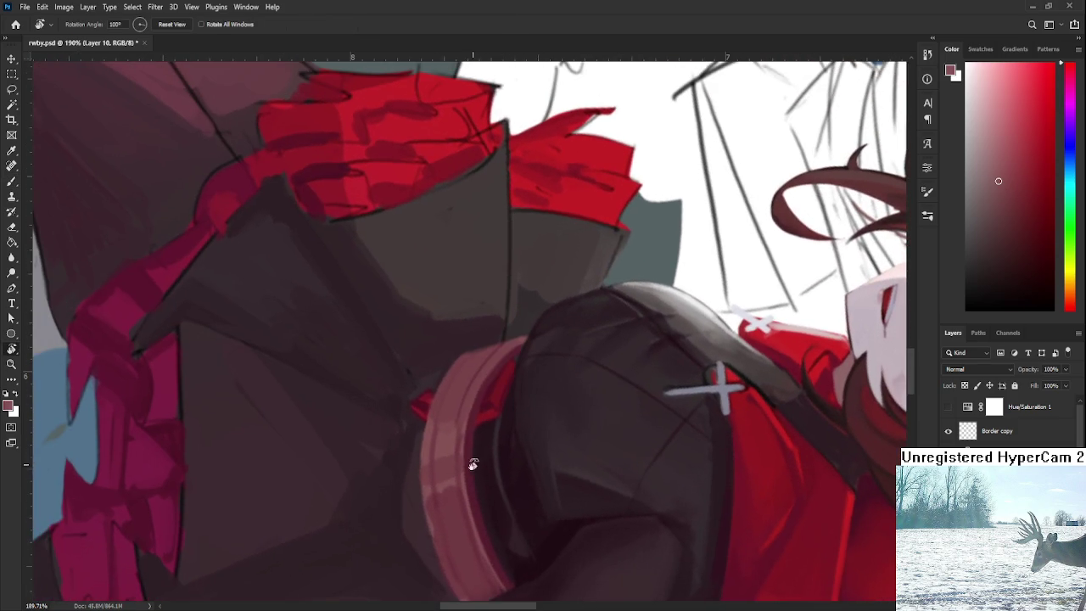
pyautogui.press('b')
pyautogui.keyDown('alt'); pyautogui.click(465, 429); pyautogui.keyUp('alt')
pyautogui.moveTo(465, 428); pyautogui.dragTo(466, 410)
pyautogui.keyDown('alt'); pyautogui.click(469, 420); pyautogui.keyUp('alt')
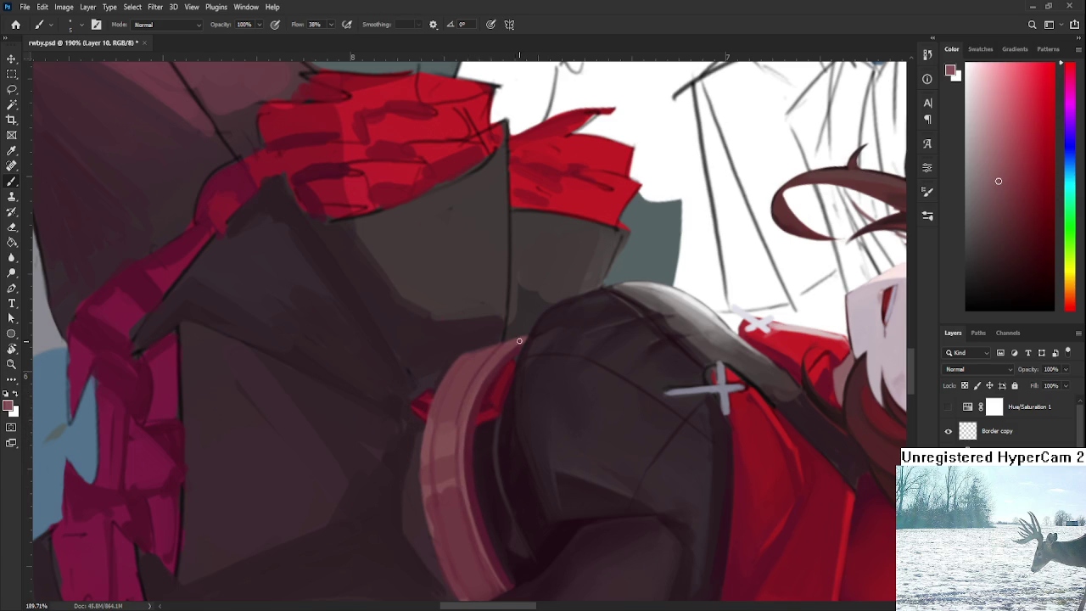
# Turn the view so the sash runs horizontally and sample darker nearby tones.
pyautogui.moveTo(457, 484); pyautogui.dragTo(637, 399)
pyautogui.moveTo(637, 347); pyautogui.dragTo(555, 388)
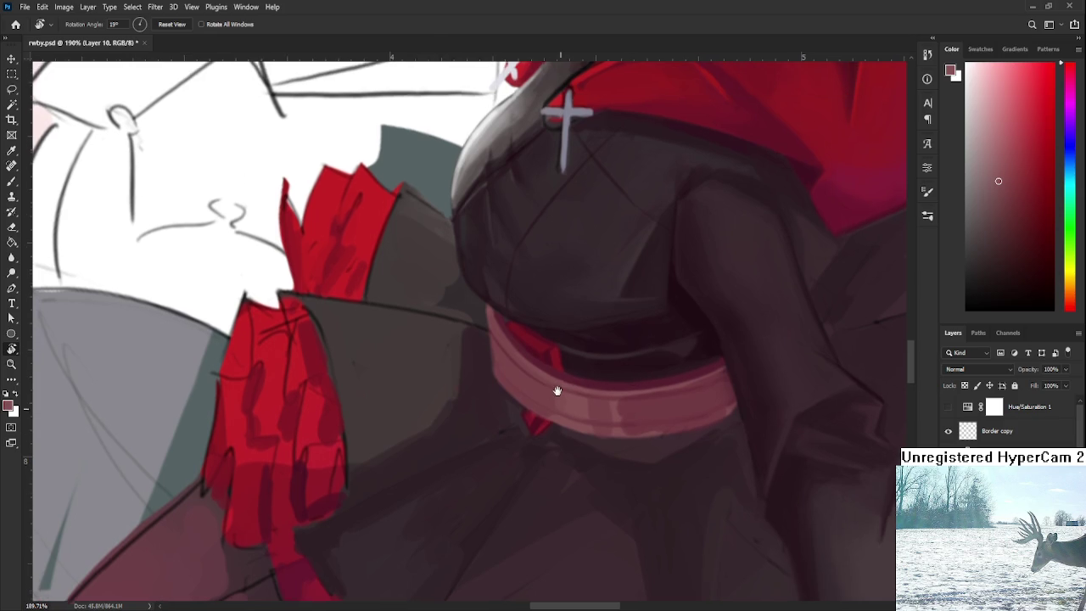
pyautogui.keyDown('alt'); pyautogui.click(558, 392); pyautogui.keyUp('alt')
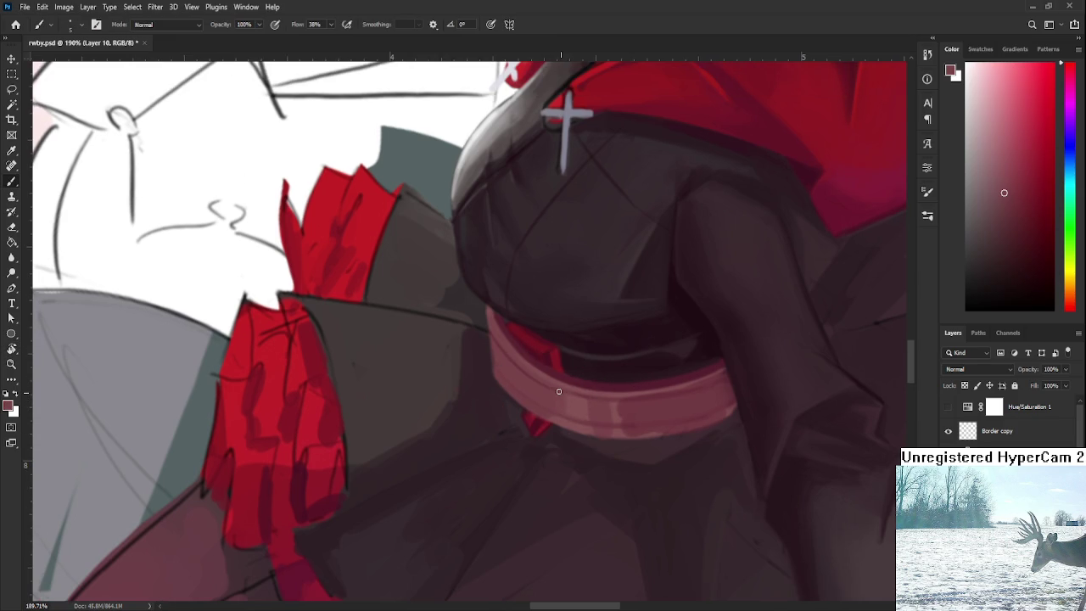
pyautogui.keyDown('alt'); pyautogui.click(567, 408); pyautogui.keyUp('alt')
pyautogui.press('r')
pyautogui.moveTo(599, 371)
pyautogui.mouseDown()
pyautogui.moveTo(469, 416)
pyautogui.moveTo(449, 449)
pyautogui.mouseUp()
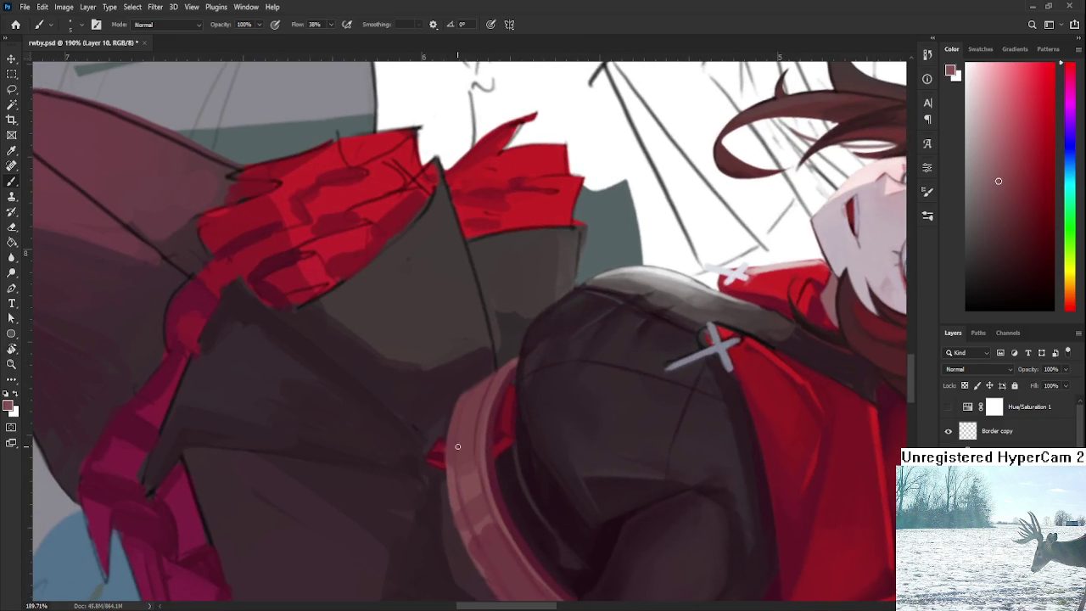
# Sample a darker red and the rim's pink tone from the sash.
pyautogui.keyDown('alt'); pyautogui.click(447, 488); pyautogui.keyUp('alt')
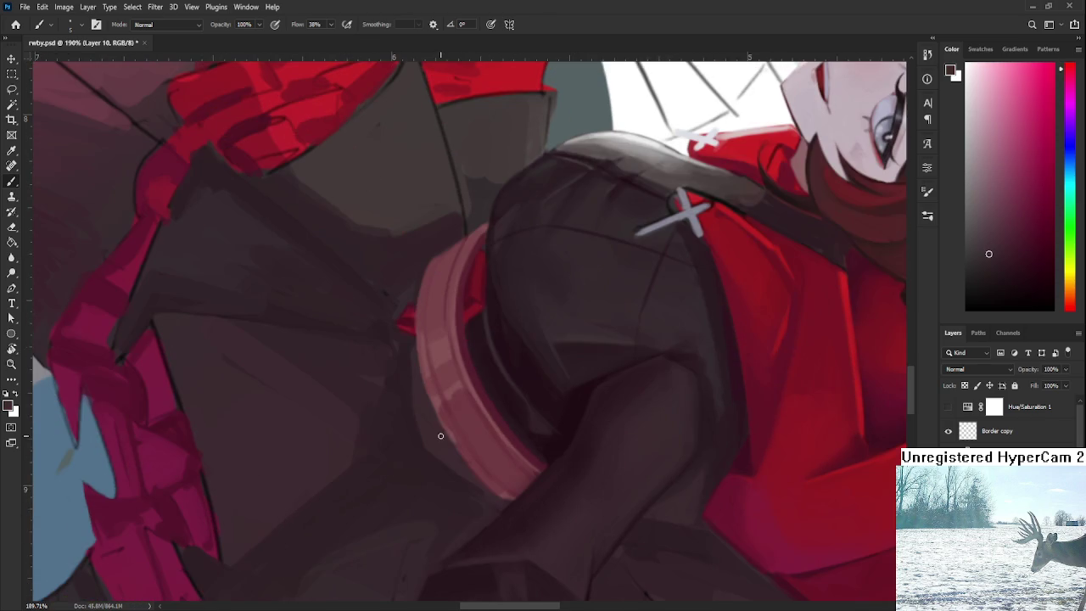
pyautogui.scroll(-3, 446, 492)
pyautogui.keyDown('alt'); pyautogui.click(429, 409); pyautogui.keyUp('alt')
pyautogui.keyDown('alt'); pyautogui.click(461, 444); pyautogui.keyUp('alt')
pyautogui.keyDown('alt'); pyautogui.click(479, 383); pyautogui.keyUp('alt')
pyautogui.moveTo(479, 383); pyautogui.dragTo(454, 415)
# Resample the sash colour and rotate the canvas to a new angle.
pyautogui.keyDown('alt'); pyautogui.click(492, 461); pyautogui.keyUp('alt')
pyautogui.keyDown('alt'); pyautogui.click(437, 356); pyautogui.keyUp('alt')
pyautogui.press('r')
pyautogui.moveTo(494, 486); pyautogui.dragTo(637, 379)
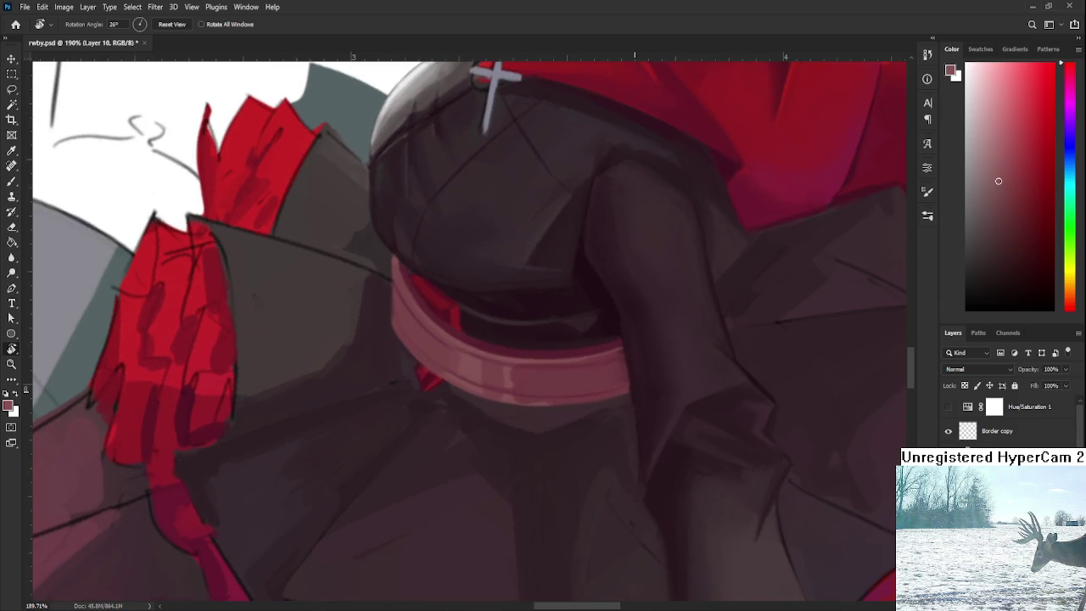
pyautogui.scroll(-3, 637, 380)
pyautogui.scroll(5, 632, 370)
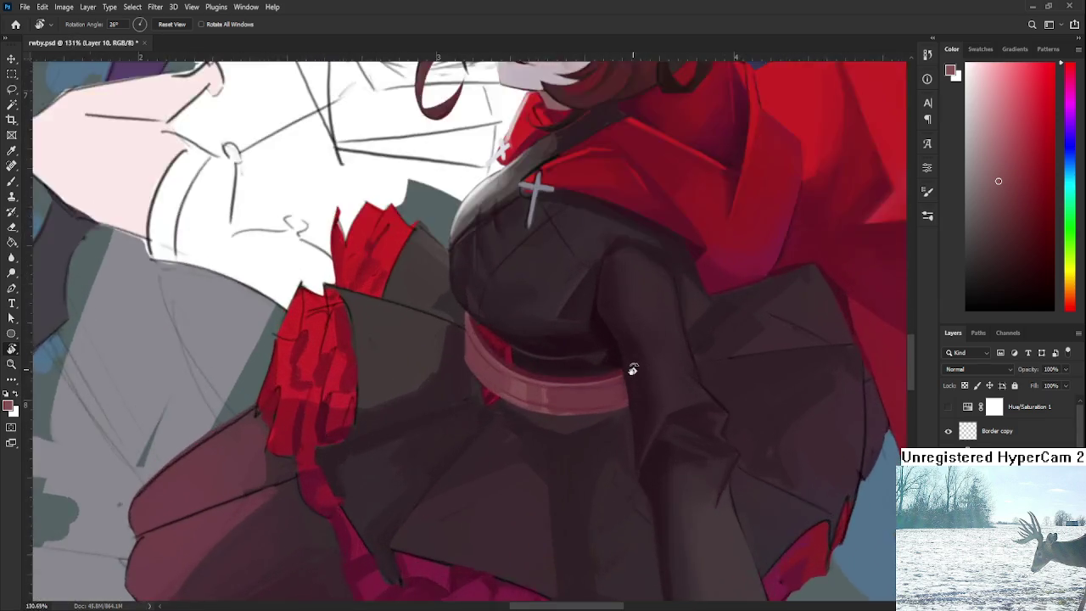
pyautogui.scroll(2, 632, 370)
# Stand the sash vertical and repaint its lower-right edge in a lighter reddish tone.
pyautogui.press('b')
pyautogui.keyDown('alt'); pyautogui.click(546, 384); pyautogui.keyUp('alt')
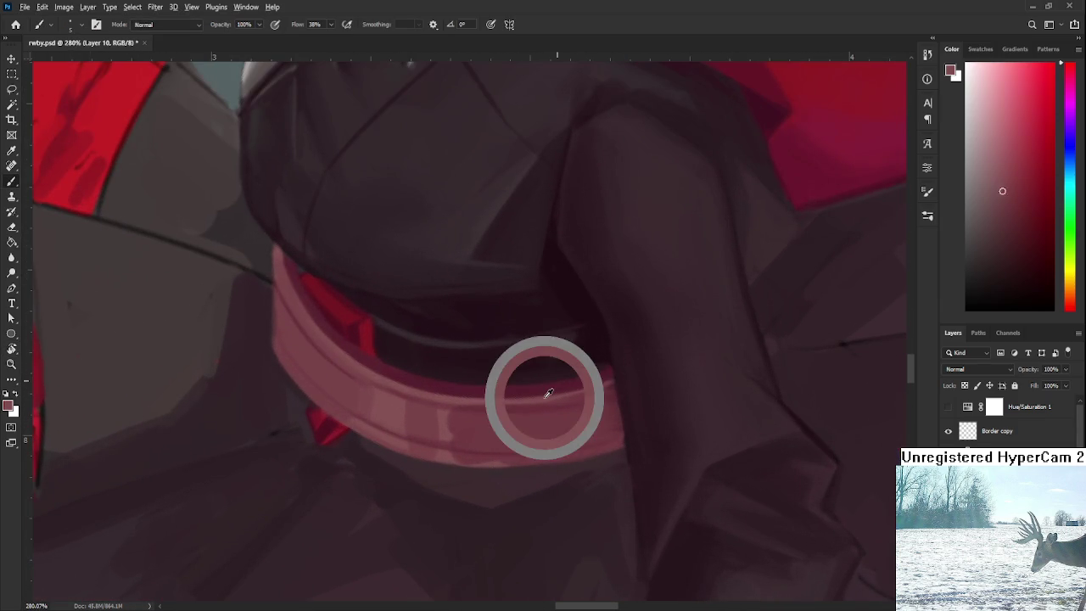
pyautogui.press('r')
pyautogui.moveTo(546, 383); pyautogui.dragTo(395, 393)
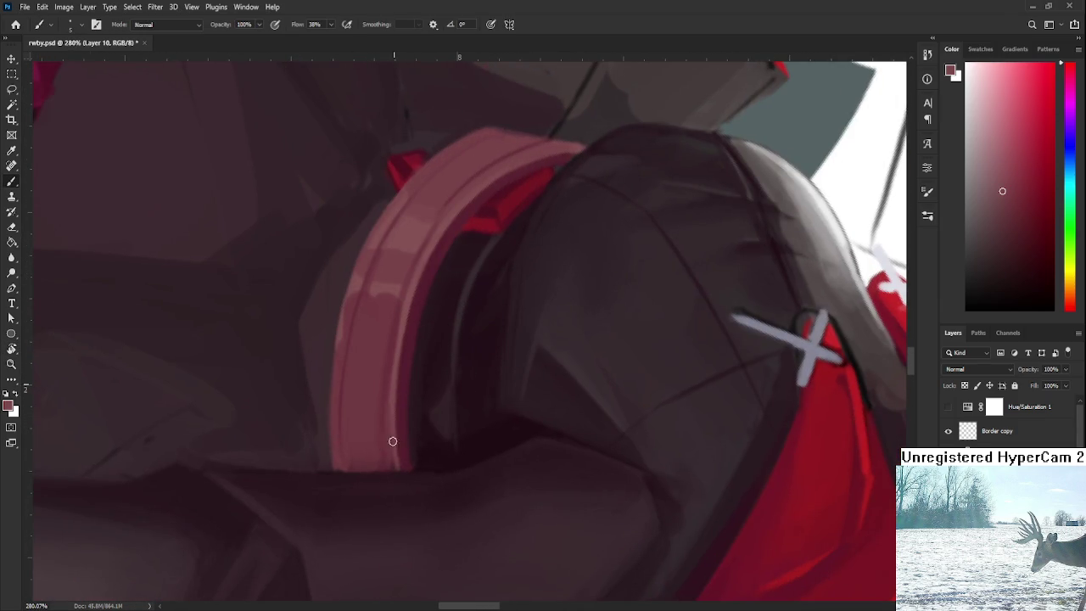
pyautogui.keyDown('alt'); pyautogui.click(384, 375); pyautogui.keyUp('alt')
pyautogui.keyDown('alt'); pyautogui.click(378, 422); pyautogui.keyUp('alt')
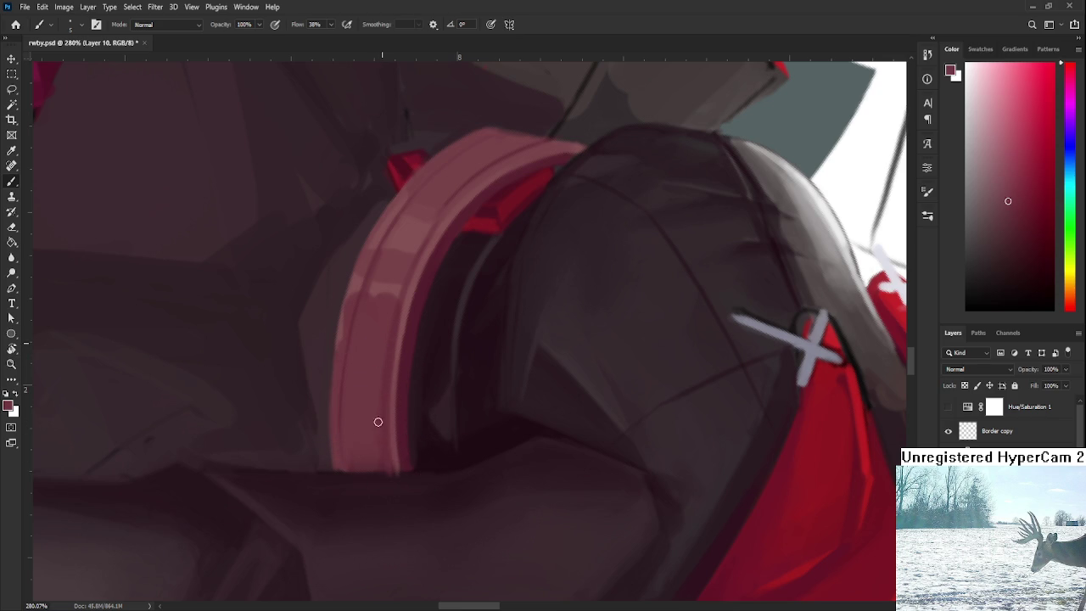
pyautogui.keyDown('alt'); pyautogui.click(381, 476); pyautogui.keyUp('alt')
pyautogui.keyDown('alt'); pyautogui.click(388, 463); pyautogui.keyUp('alt')
pyautogui.moveTo(382, 453); pyautogui.dragTo(392, 465)
# Sample darker and lighter tones along the sash's lower edge.
pyautogui.keyDown('alt'); pyautogui.click(379, 463); pyautogui.keyUp('alt')
pyautogui.keyDown('alt'); pyautogui.click(386, 472); pyautogui.keyUp('alt')
pyautogui.keyDown('alt'); pyautogui.click(424, 455); pyautogui.keyUp('alt')
pyautogui.keyDown('alt'); pyautogui.click(405, 450); pyautogui.keyUp('alt')
pyautogui.keyDown('alt'); pyautogui.click(391, 436); pyautogui.keyUp('alt')
pyautogui.keyDown('alt'); pyautogui.click(395, 473); pyautogui.keyUp('alt')
pyautogui.press('r')
pyautogui.moveTo(395, 482)
pyautogui.mouseDown()
pyautogui.moveTo(552, 339)
pyautogui.moveTo(620, 407)
pyautogui.mouseUp()
# Sample lighter tones along the sash edge and turn the sash horizontal.
pyautogui.press('b')
pyautogui.keyDown('alt'); pyautogui.click(606, 413); pyautogui.keyUp('alt')
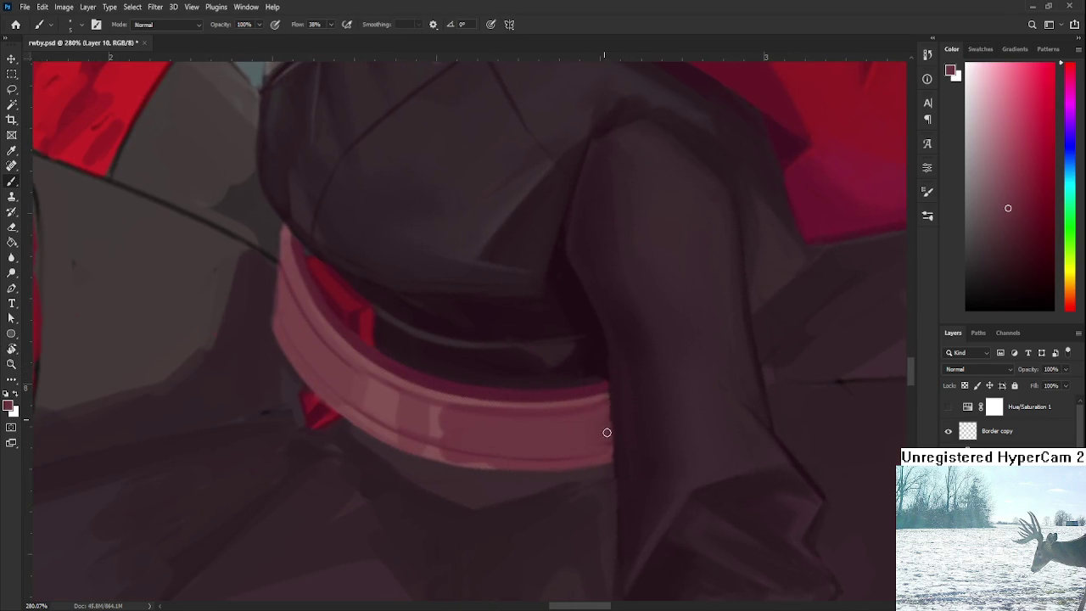
pyautogui.keyDown('alt'); pyautogui.click(582, 431); pyautogui.keyUp('alt')
pyautogui.keyDown('alt'); pyautogui.click(600, 386); pyautogui.keyUp('alt')
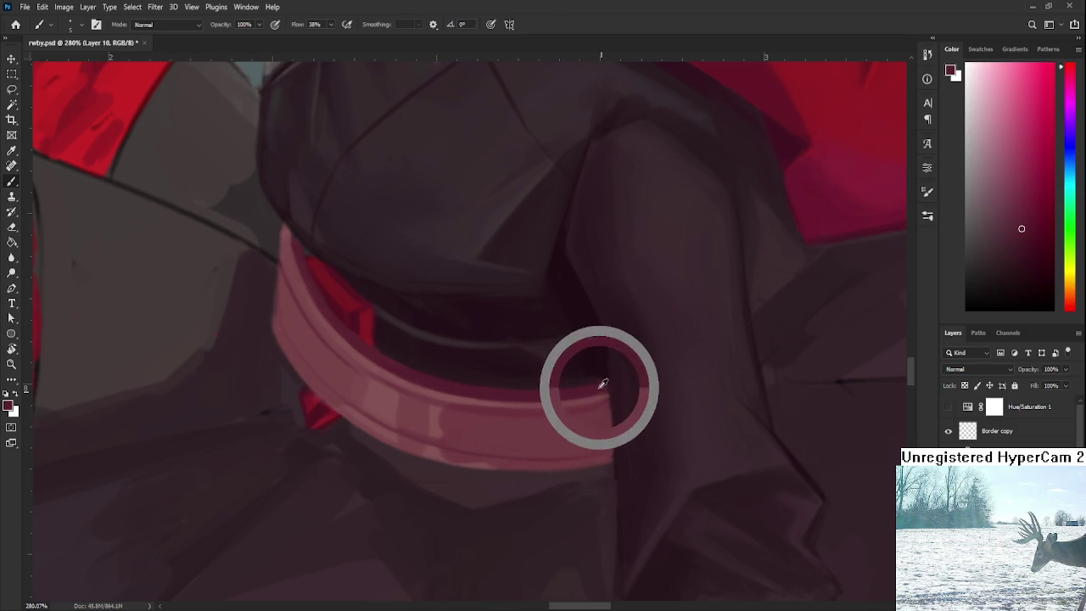
pyautogui.keyDown('alt'); pyautogui.click(612, 390); pyautogui.keyUp('alt')
pyautogui.keyDown('alt'); pyautogui.click(607, 395); pyautogui.keyUp('alt')
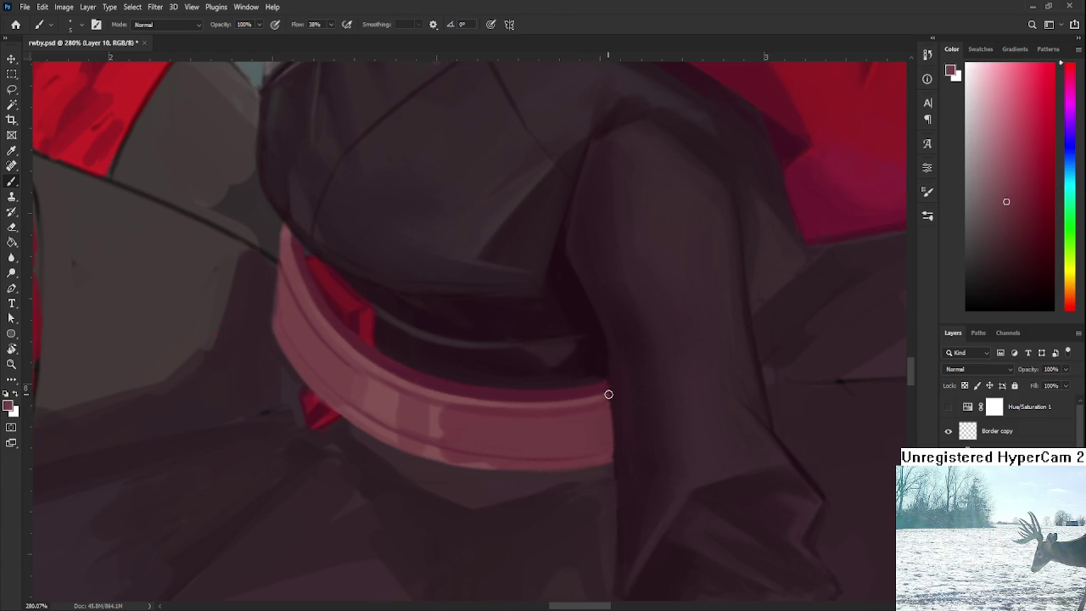
pyautogui.keyDown('alt'); pyautogui.click(611, 443); pyautogui.keyUp('alt')
pyautogui.keyDown('alt'); pyautogui.click(497, 341); pyautogui.keyUp('alt')
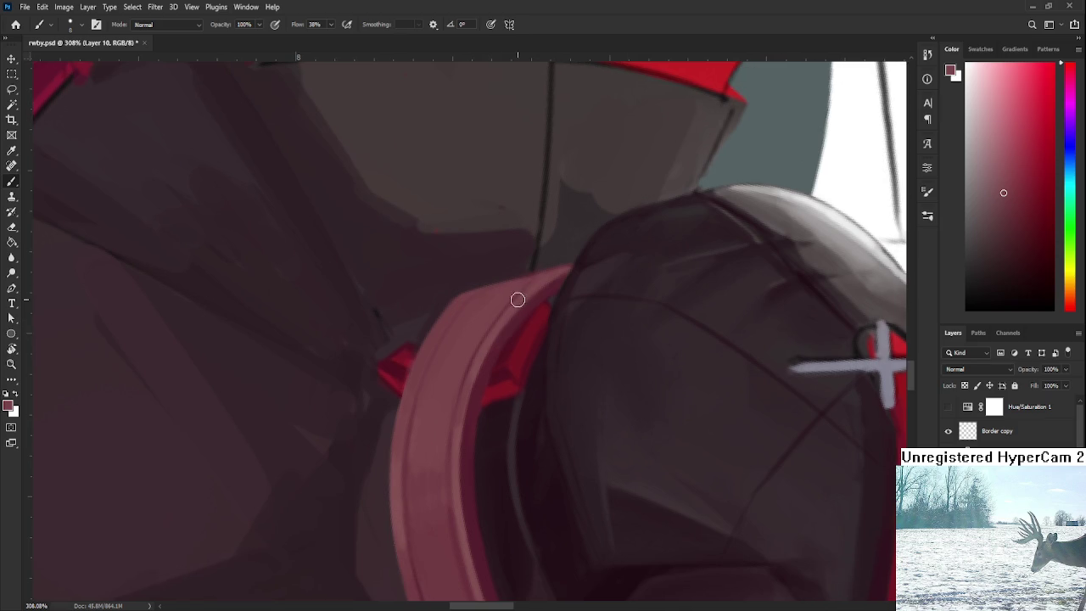
pyautogui.press('r')
pyautogui.moveTo(485, 368)
pyautogui.mouseDown()
pyautogui.moveTo(588, 412)
pyautogui.moveTo(637, 345)
pyautogui.mouseUp()
# Zoom in and out on the sash and level the view slightly.
pyautogui.scroll(-3, 637, 346)
pyautogui.scroll(-3, 637, 340)
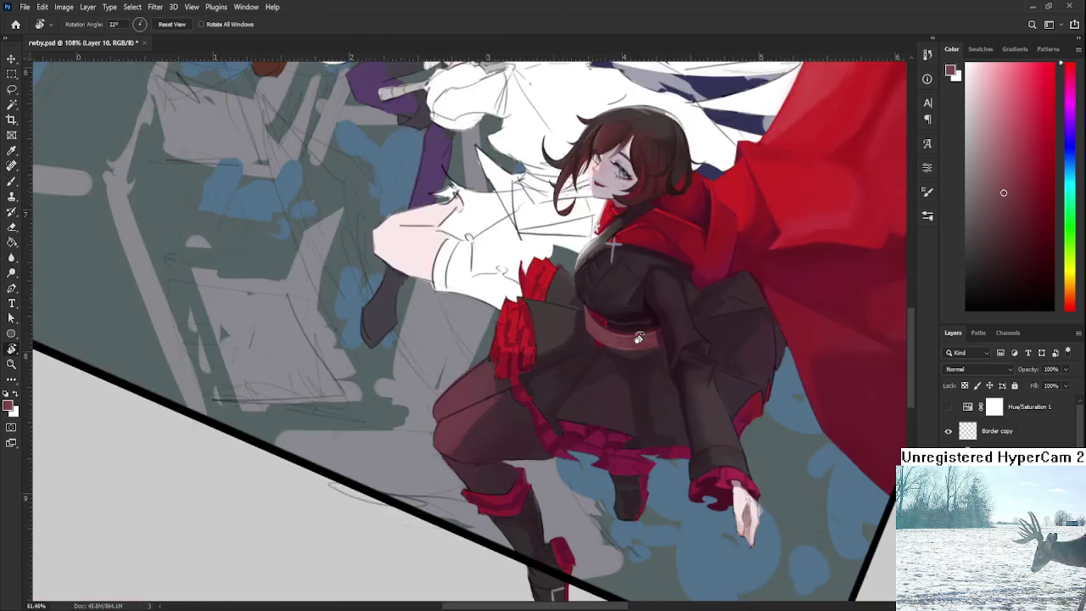
pyautogui.scroll(-2, 662, 357)
pyautogui.scroll(2, 656, 337)
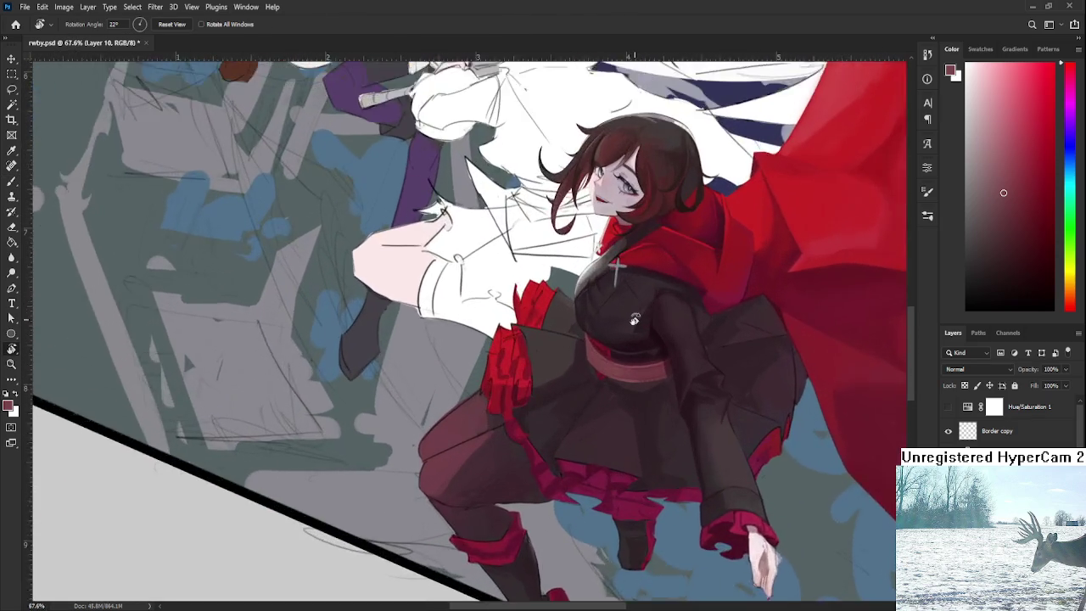
pyautogui.scroll(3, 655, 338)
pyautogui.scroll(1, 625, 356)
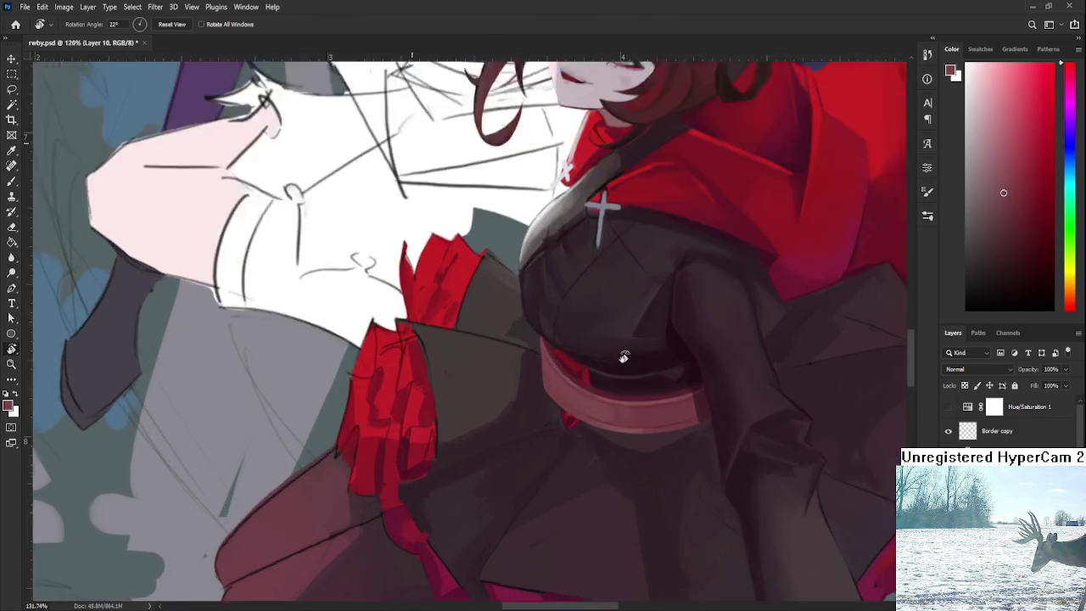
pyautogui.scroll(2, 594, 368)
pyautogui.scroll(1, 597, 372)
pyautogui.moveTo(717, 409); pyautogui.dragTo(741, 402)
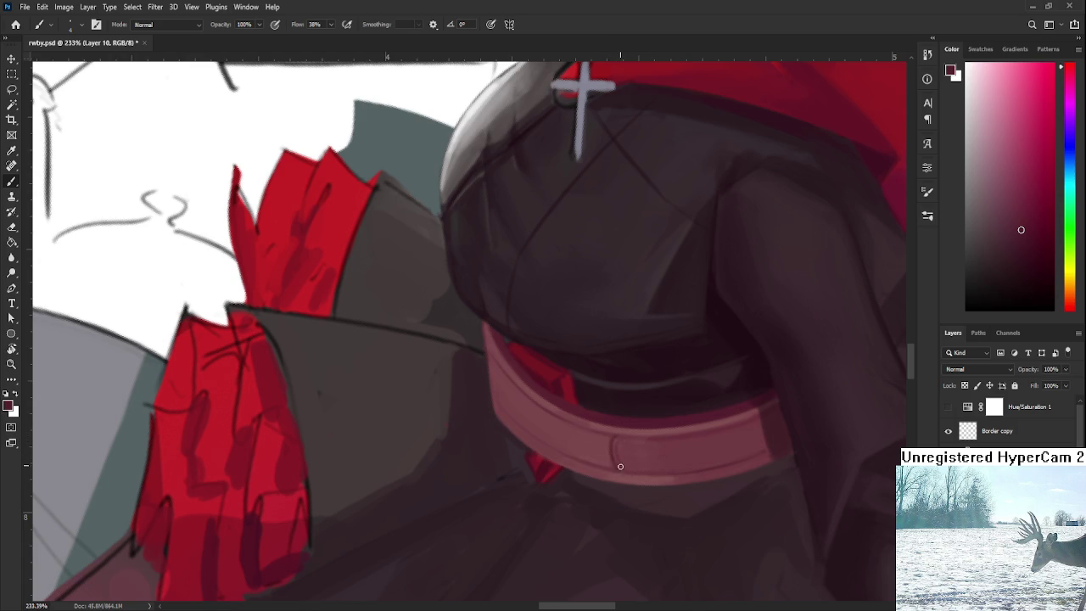
# Sample a darker shade, then zoom out to review the whole figure.
pyautogui.scroll(-5, 652, 446)
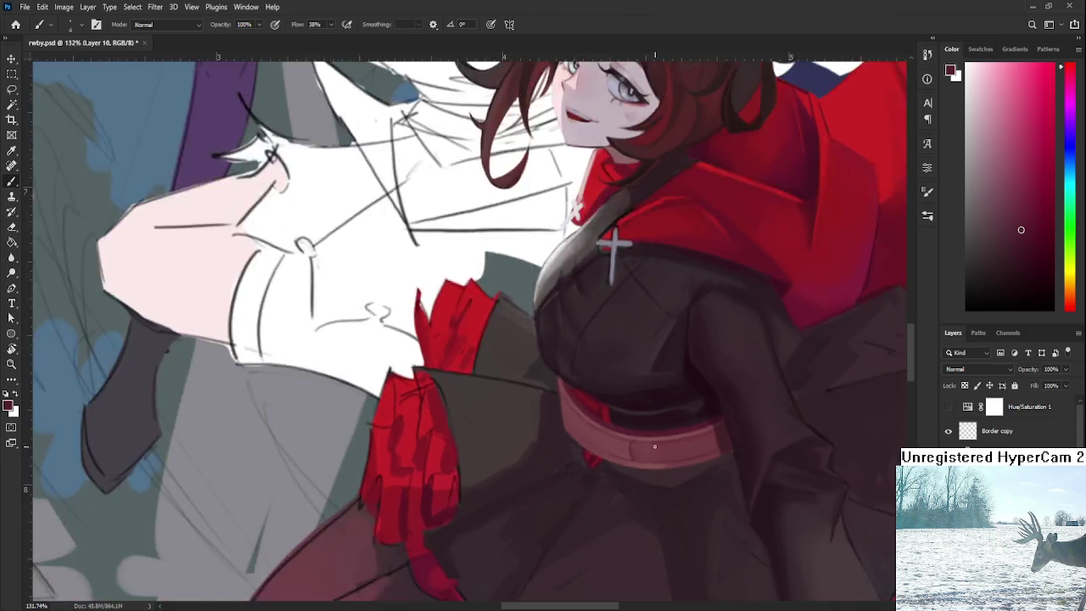
pyautogui.scroll(2, 676, 451)
pyautogui.scroll(2, 627, 437)
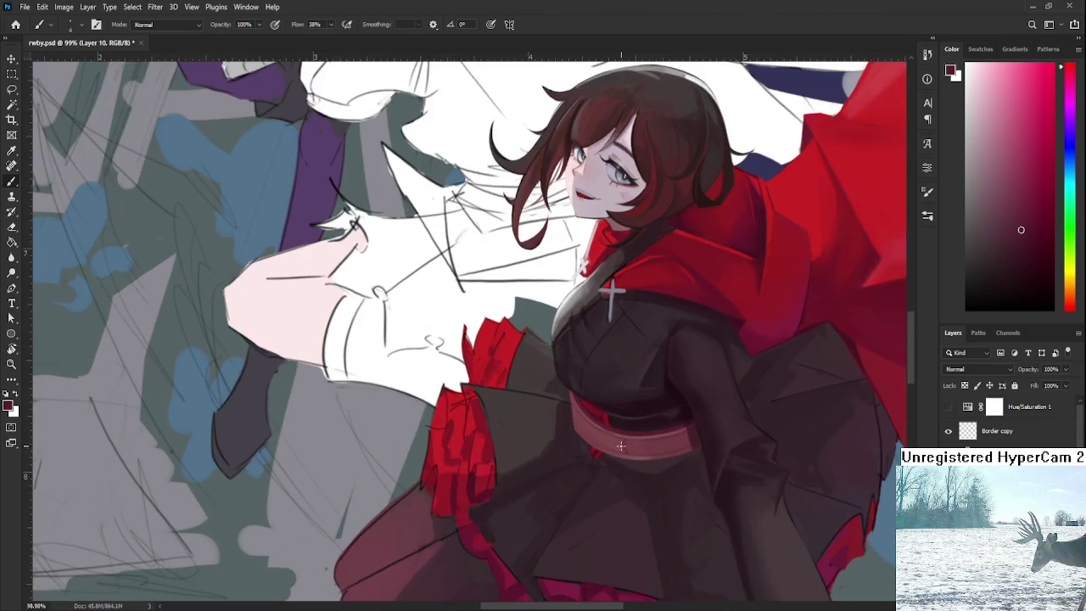
pyautogui.scroll(2, 583, 427)
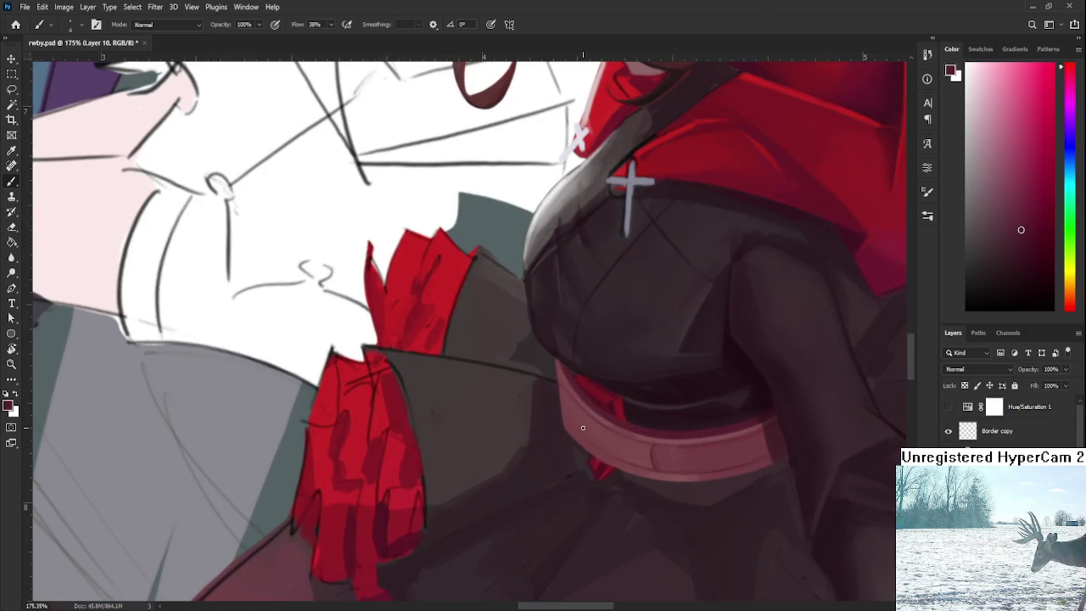
pyautogui.keyDown('alt'); pyautogui.click(556, 388); pyautogui.keyUp('alt')
pyautogui.scroll(-2, 562, 429)
pyautogui.scroll(-2, 561, 429)
pyautogui.scroll(-2, 561, 428)
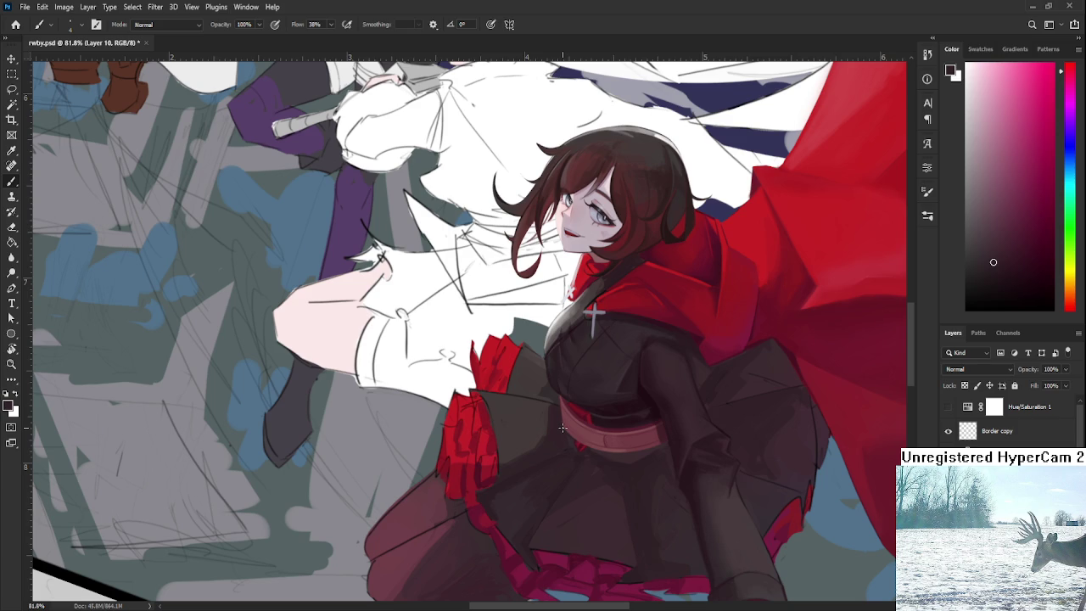
pyautogui.scroll(3, 562, 428)
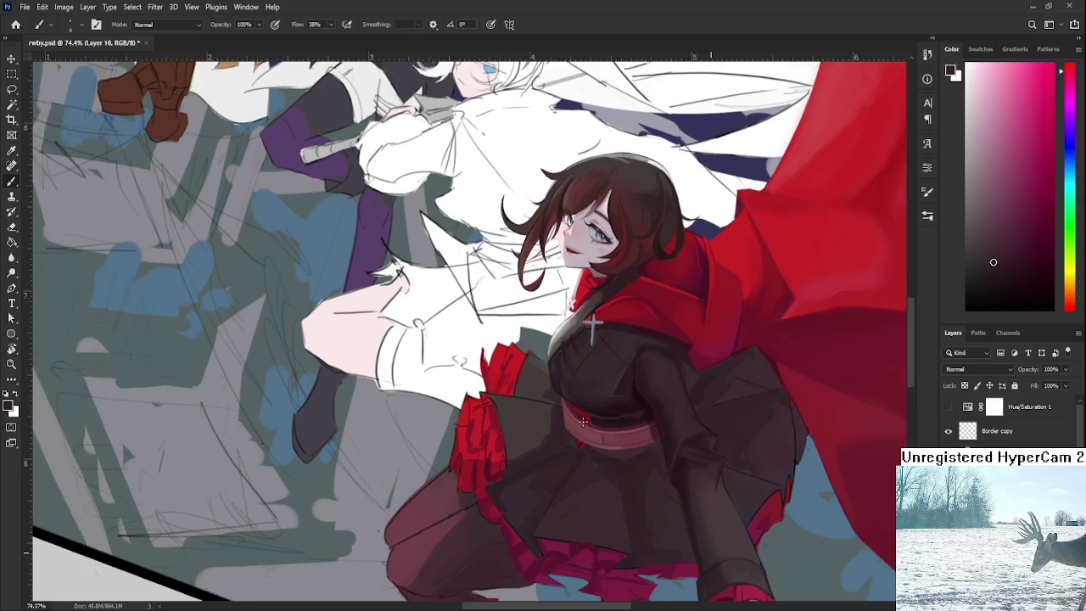
# Tilt the view and add faint strokes along the sash's left edge.
pyautogui.scroll(3, 565, 429)
pyautogui.press('r')
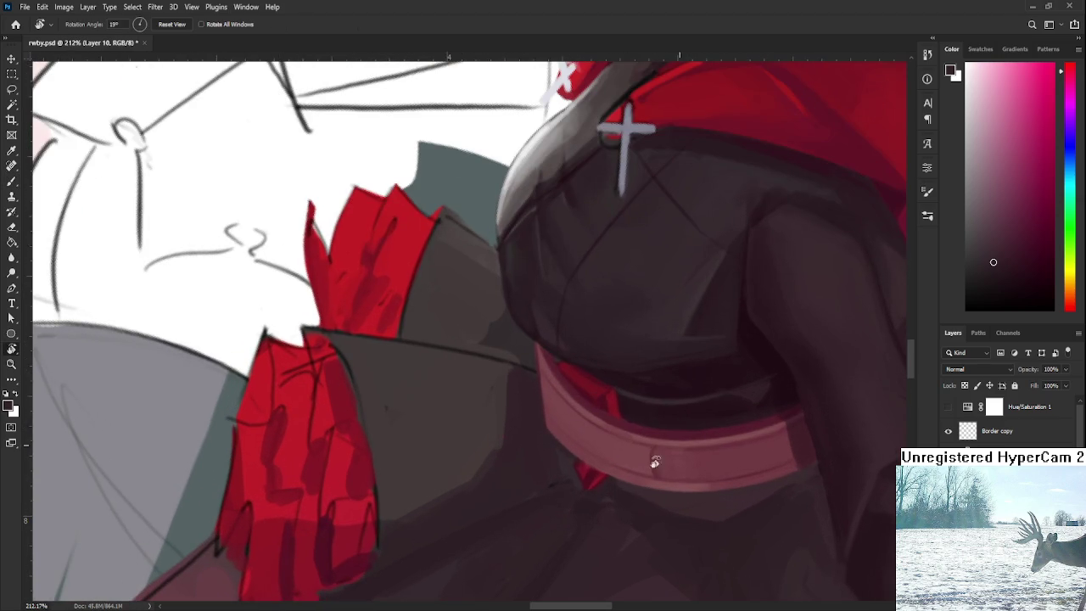
pyautogui.moveTo(656, 461); pyautogui.dragTo(457, 468)
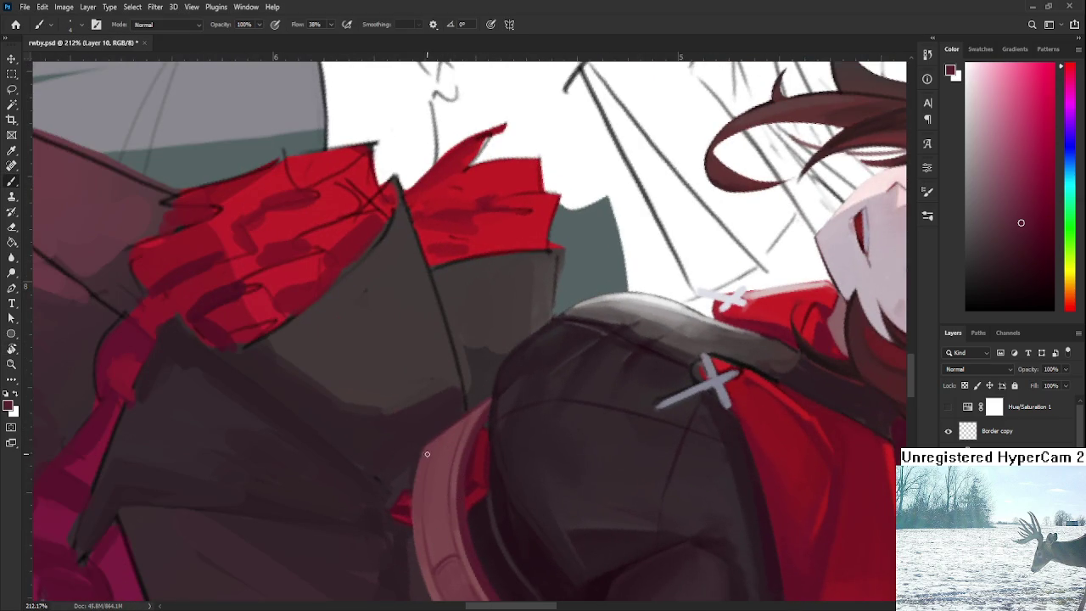
pyautogui.moveTo(423, 528); pyautogui.dragTo(429, 450)
pyautogui.keyDown('alt'); pyautogui.click(434, 483); pyautogui.keyUp('alt')
pyautogui.keyDown('alt'); pyautogui.click(436, 458); pyautogui.keyUp('alt')
# Rotate the view about 27°, enlarge the brush and paint a darker dab on the sash.
pyautogui.press('r')
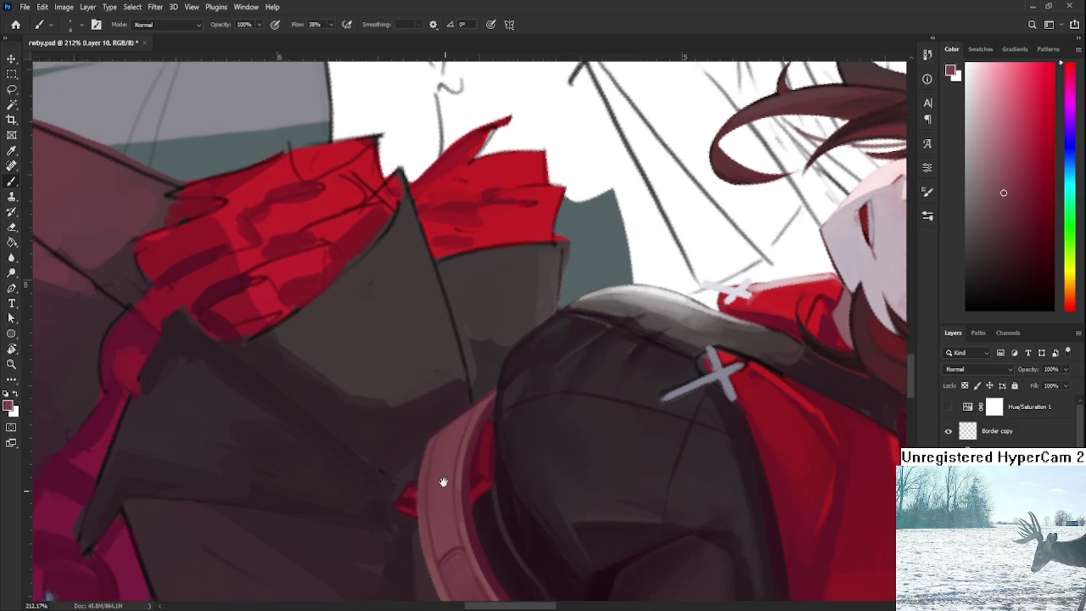
pyautogui.moveTo(436, 483); pyautogui.dragTo(579, 416)
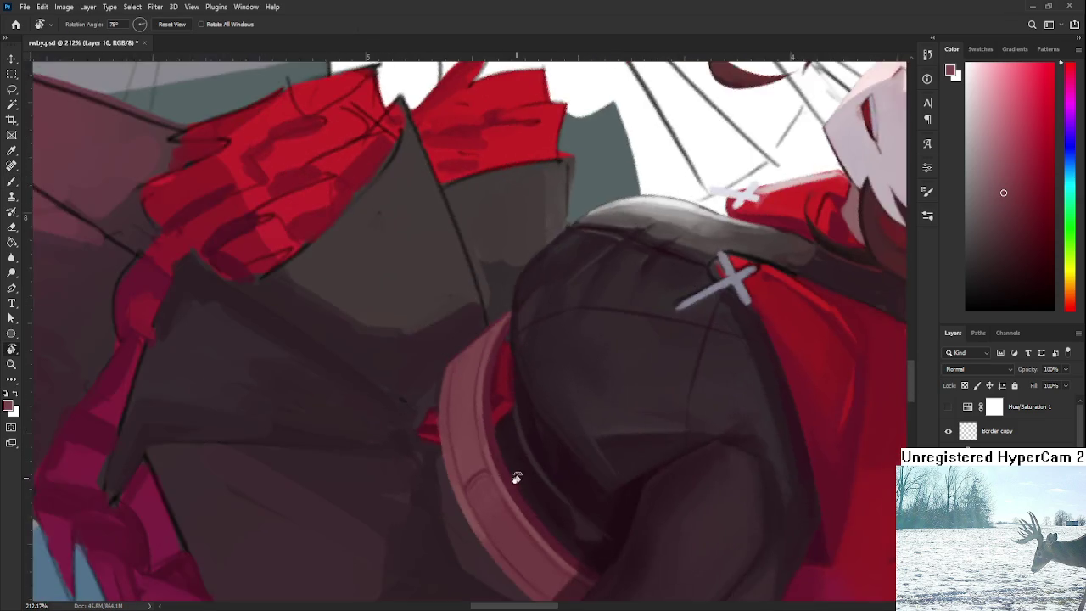
pyautogui.moveTo(684, 399); pyautogui.dragTo(466, 373)
pyautogui.keyDown('alt'); pyautogui.click(478, 392); pyautogui.keyUp('alt')
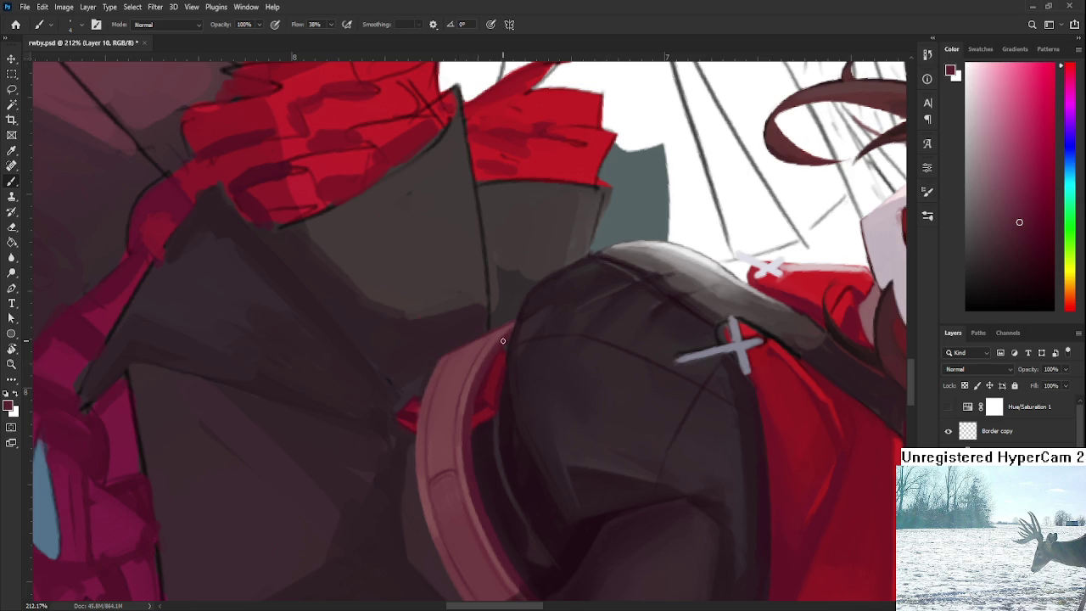
pyautogui.keyDown('alt'); pyautogui.click(469, 475); pyautogui.keyUp('alt')
pyautogui.press(']')
pyautogui.press(']')
pyautogui.click(443, 487)
pyautogui.hotkey('ctrl', 'z')
pyautogui.click(451, 490)
# Rotate the sash to run horizontally and sample lighter pinks from the band.
pyautogui.keyDown('alt'); pyautogui.click(464, 510); pyautogui.keyUp('alt')
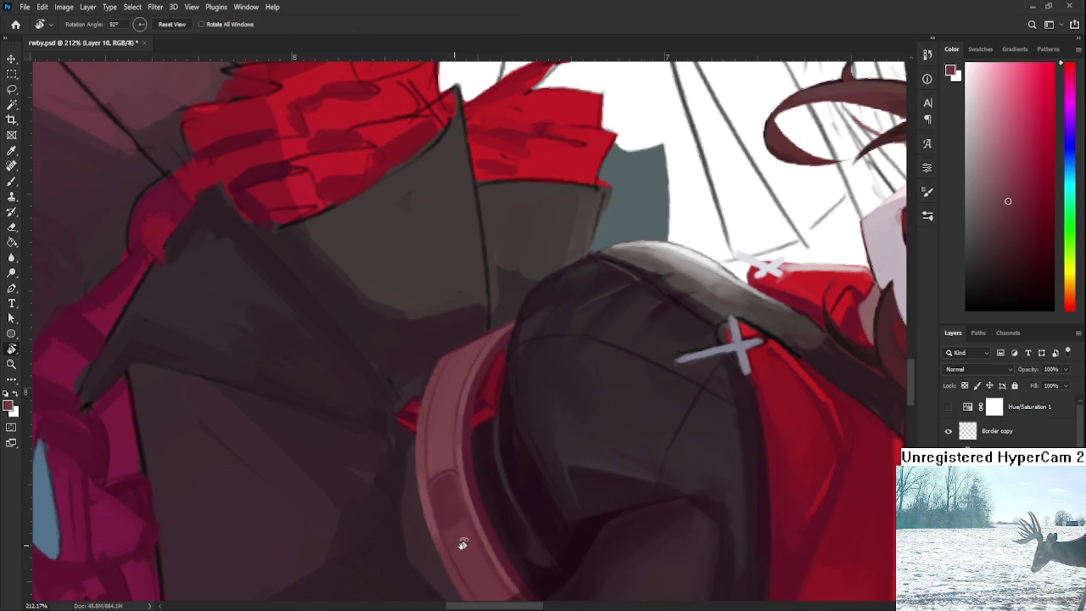
pyautogui.moveTo(461, 537); pyautogui.dragTo(603, 380)
pyautogui.keyDown('alt'); pyautogui.click(643, 411); pyautogui.keyUp('alt')
pyautogui.keyDown('alt'); pyautogui.click(629, 412); pyautogui.keyUp('alt')
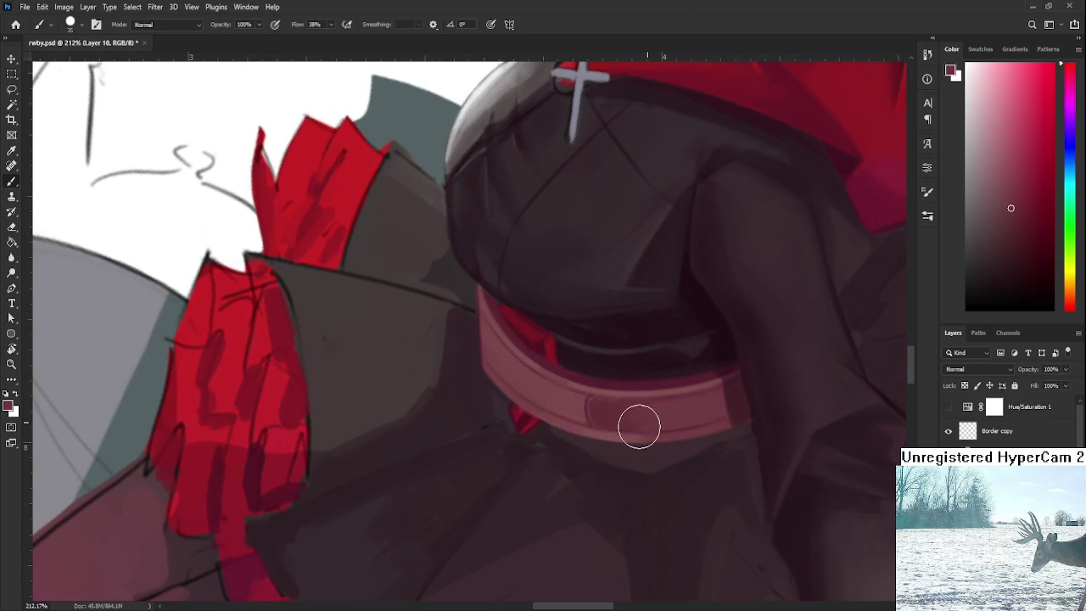
pyautogui.keyDown('alt'); pyautogui.click(635, 417); pyautogui.keyUp('alt')
pyautogui.keyDown('alt'); pyautogui.click(621, 417); pyautogui.keyUp('alt')
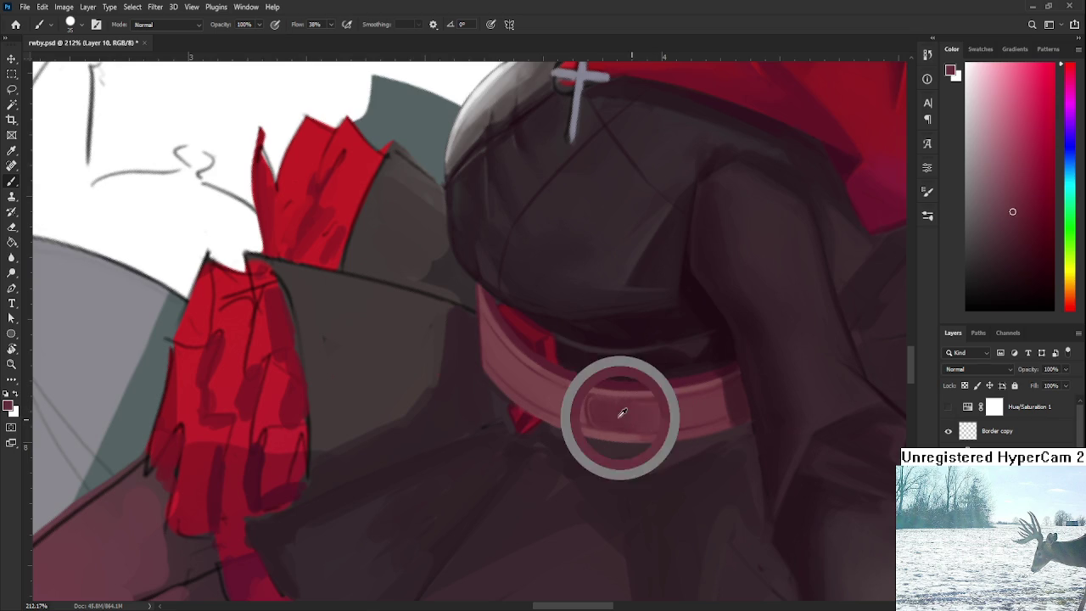
pyautogui.press('r')
pyautogui.moveTo(654, 379)
pyautogui.mouseDown()
pyautogui.moveTo(535, 424)
pyautogui.moveTo(468, 424)
pyautogui.mouseUp()
# Pick a lighter sash colour and rotate the view counter-clockwise to keep shading.
pyautogui.press('b')
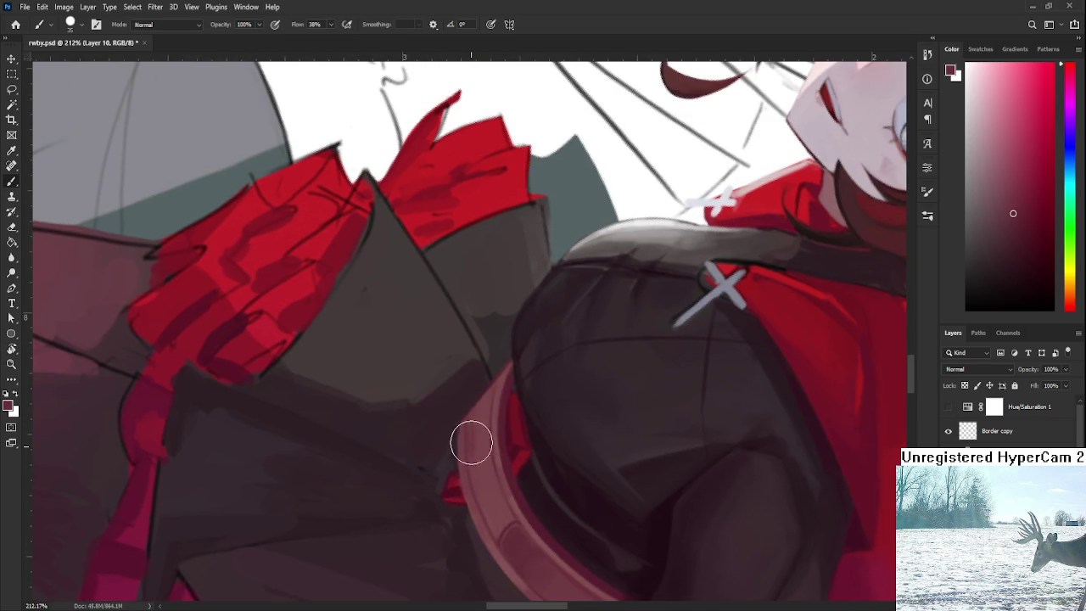
pyautogui.keyDown('alt'); pyautogui.click(482, 462); pyautogui.keyUp('alt')
pyautogui.keyDown('alt'); pyautogui.click(478, 448); pyautogui.keyUp('alt')
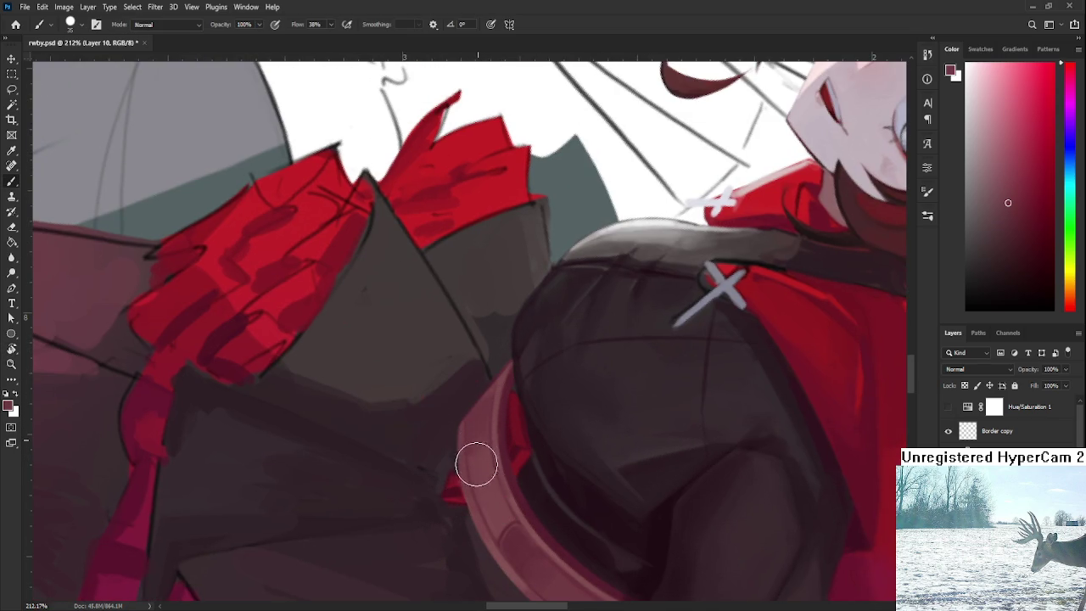
pyautogui.keyDown('alt'); pyautogui.click(482, 463); pyautogui.keyUp('alt')
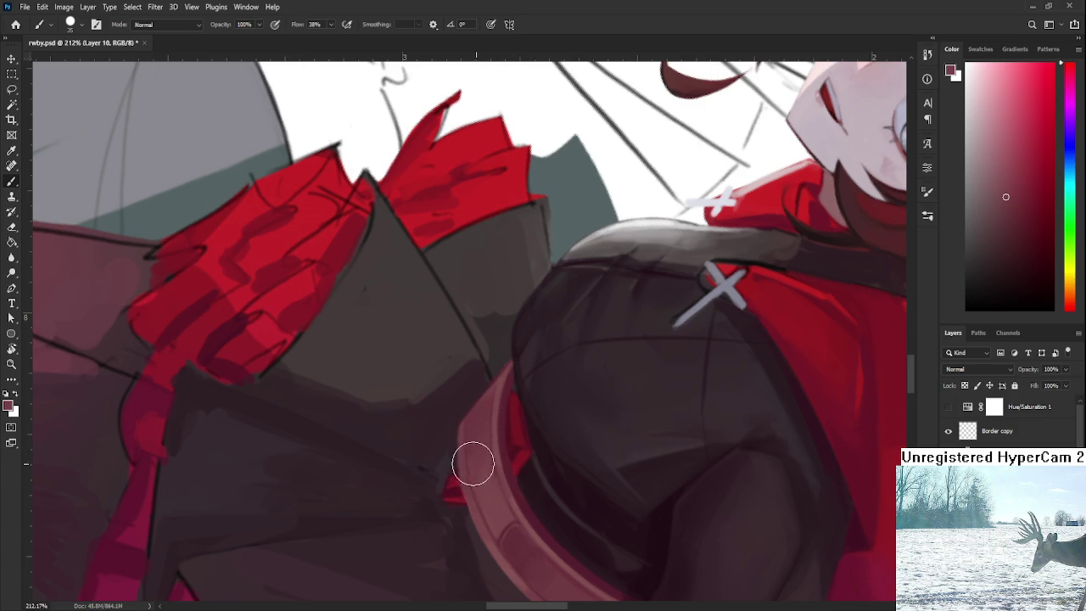
pyautogui.moveTo(481, 493); pyautogui.dragTo(642, 405)
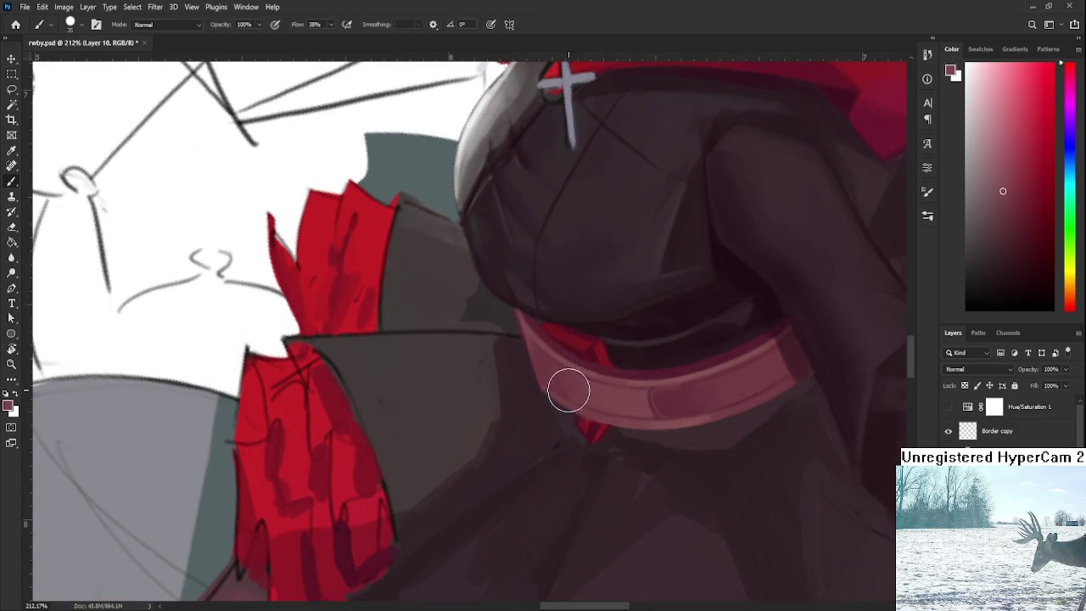
pyautogui.keyDown('alt'); pyautogui.click(567, 386); pyautogui.keyUp('alt')
pyautogui.keyDown('alt'); pyautogui.click(568, 387); pyautogui.keyUp('alt')
# Tilt the view to about 22° and zoom in to centre the sash.
pyautogui.scroll(-5, 563, 389)
pyautogui.press('r')
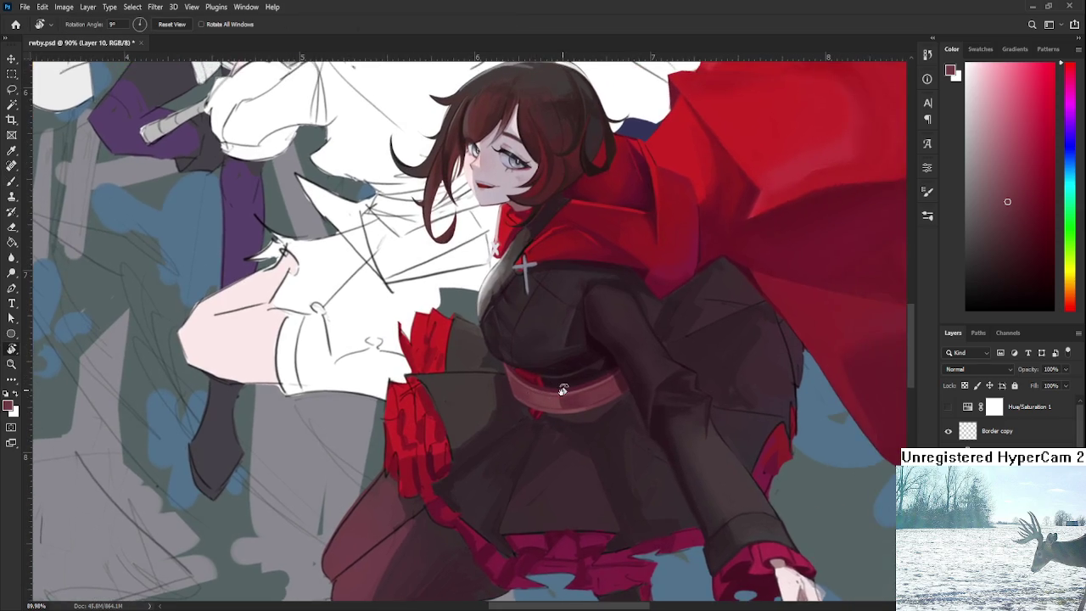
pyautogui.moveTo(562, 389); pyautogui.dragTo(562, 420)
pyautogui.scroll(-3, 562, 420)
pyautogui.scroll(5, 561, 420)
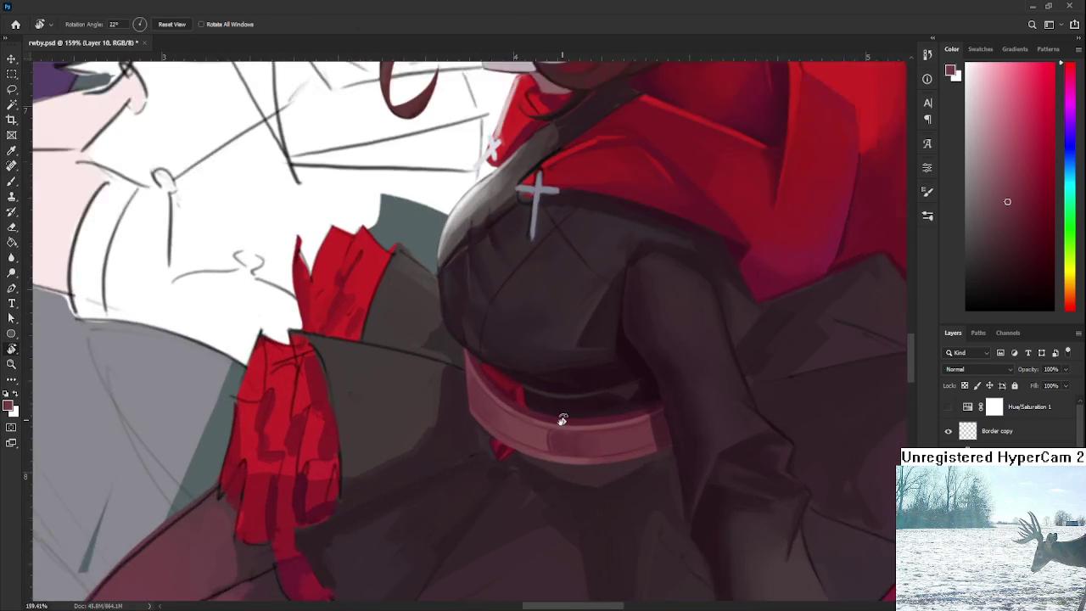
pyautogui.scroll(1, 561, 420)
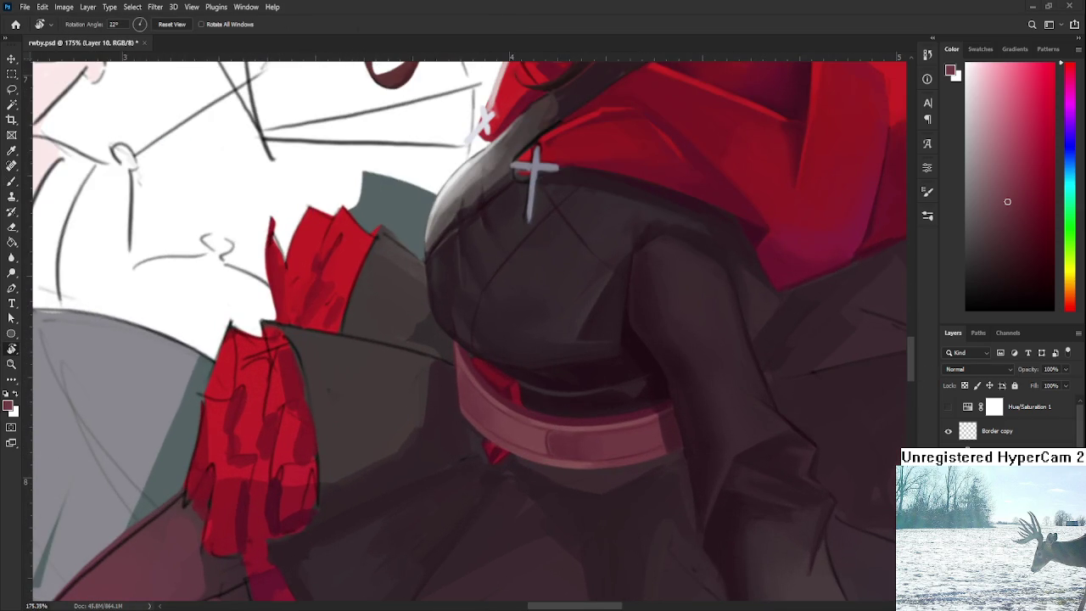
pyautogui.scroll(5, 585, 444)
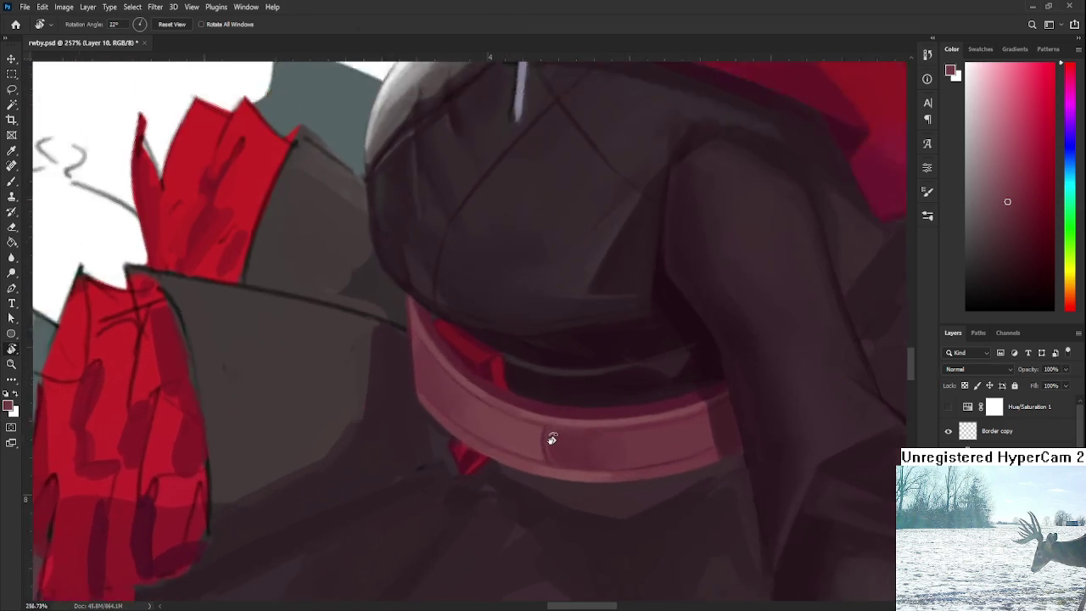
pyautogui.scroll(3, 548, 438)
pyautogui.press('b')
pyautogui.scroll(-2, 557, 438)
pyautogui.moveTo(502, 450); pyautogui.dragTo(515, 472)
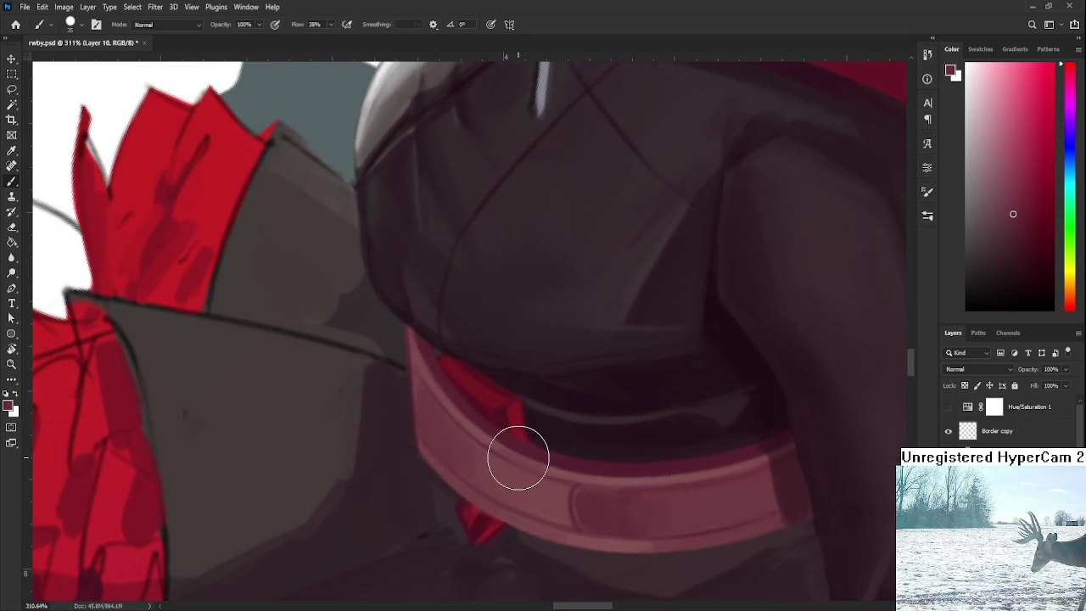
# With the sash near-vertical, paint faint light and dark strokes along its edge.
pyautogui.keyDown('alt'); pyautogui.click(419, 376); pyautogui.keyUp('alt')
pyautogui.keyDown('alt'); pyautogui.click(435, 363); pyautogui.keyUp('alt')
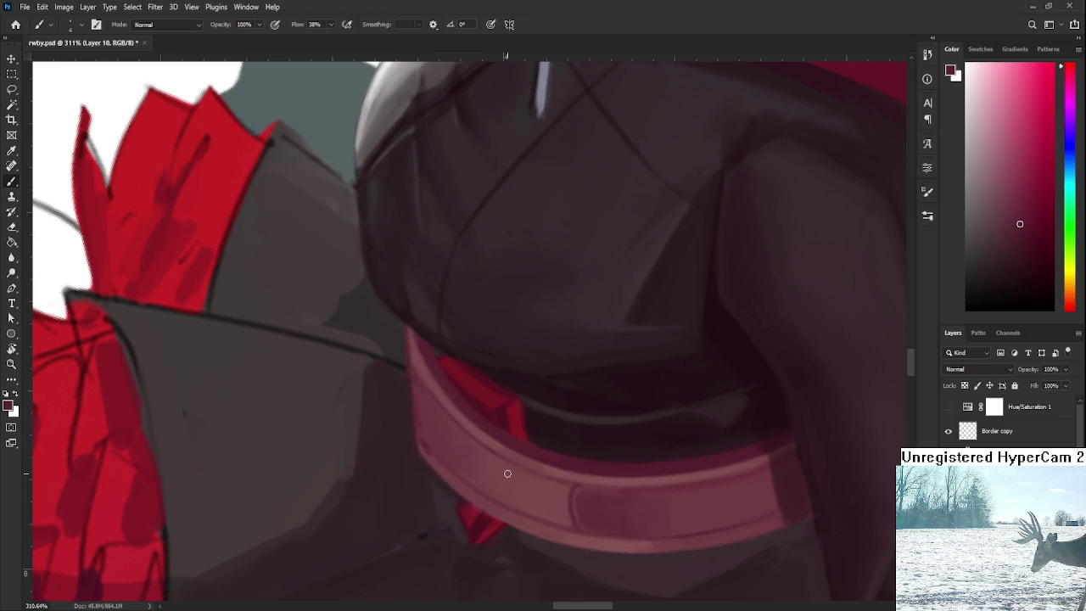
pyautogui.press('r')
pyautogui.moveTo(567, 477); pyautogui.dragTo(402, 501)
pyautogui.click(395, 497)
pyautogui.click(404, 503)
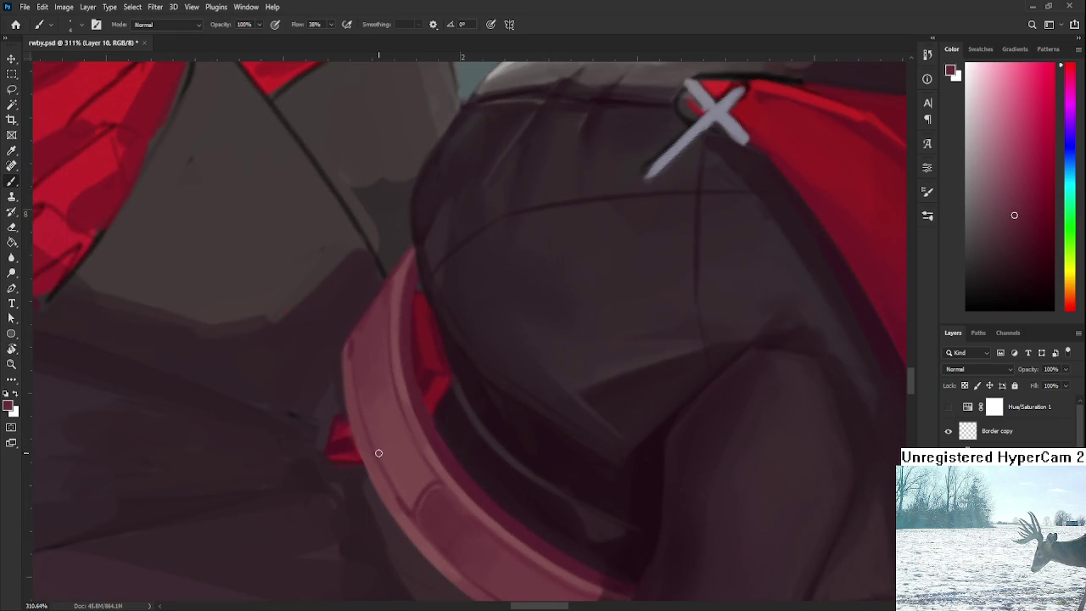
pyautogui.keyDown('alt'); pyautogui.click(383, 445); pyautogui.keyUp('alt')
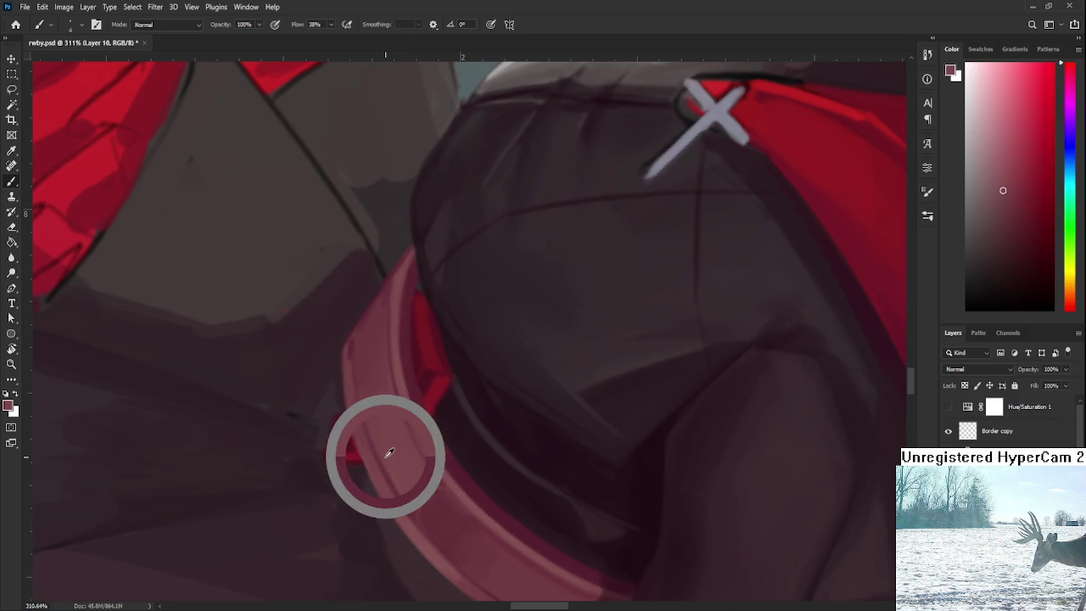
pyautogui.keyDown('alt'); pyautogui.click(404, 500); pyautogui.keyUp('alt')
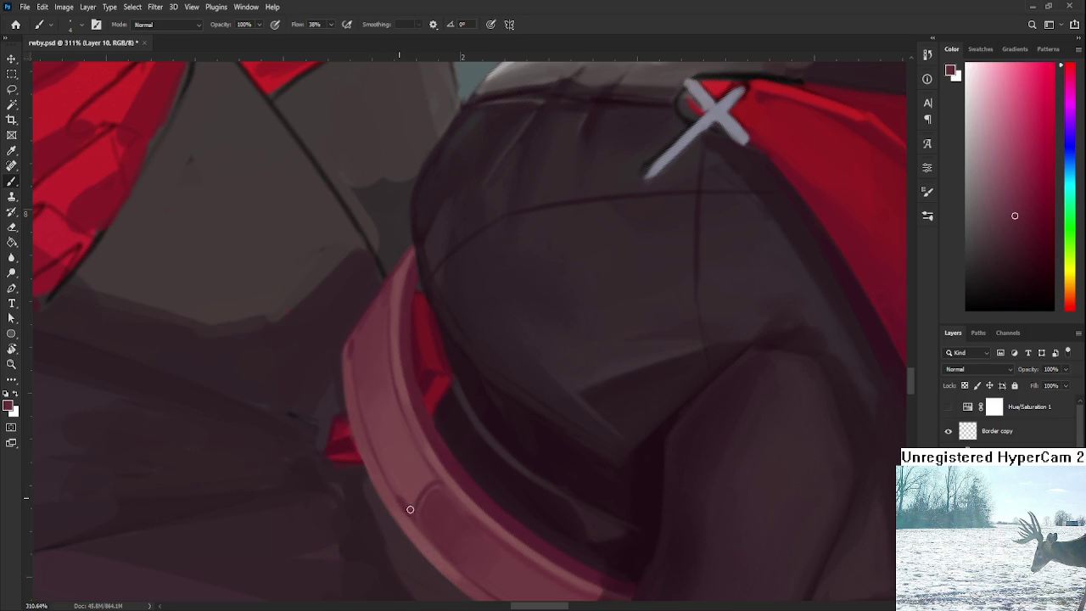
# Zoom out and back in to review the refined sash edge.
pyautogui.scroll(-3, 590, 481)
pyautogui.scroll(-3, 589, 481)
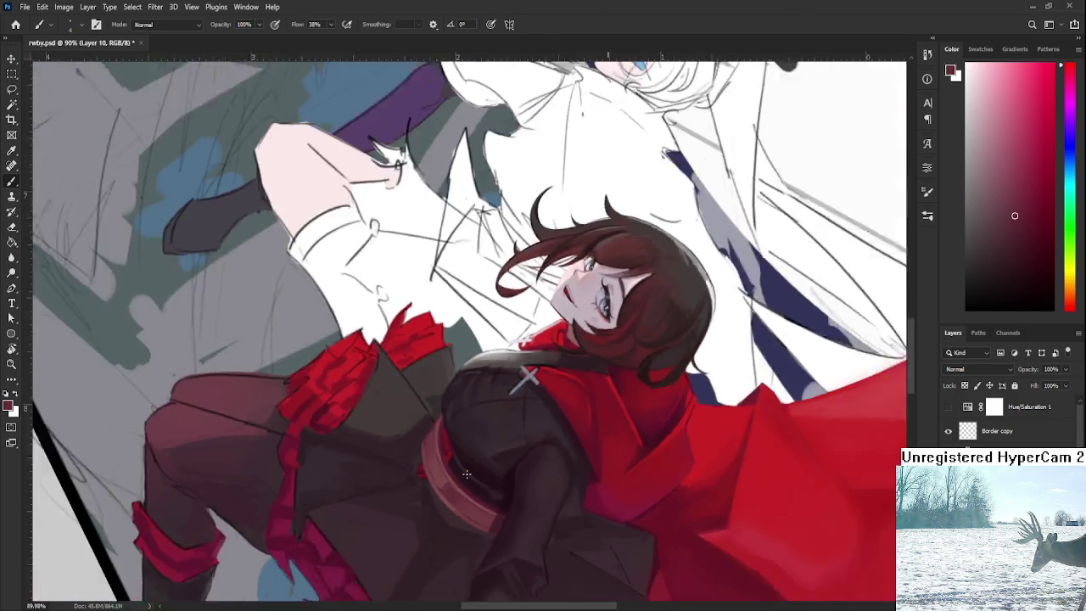
pyautogui.scroll(-3, 590, 481)
pyautogui.scroll(-2, 589, 481)
pyautogui.scroll(-2, 589, 481)
pyautogui.scroll(-2, 589, 475)
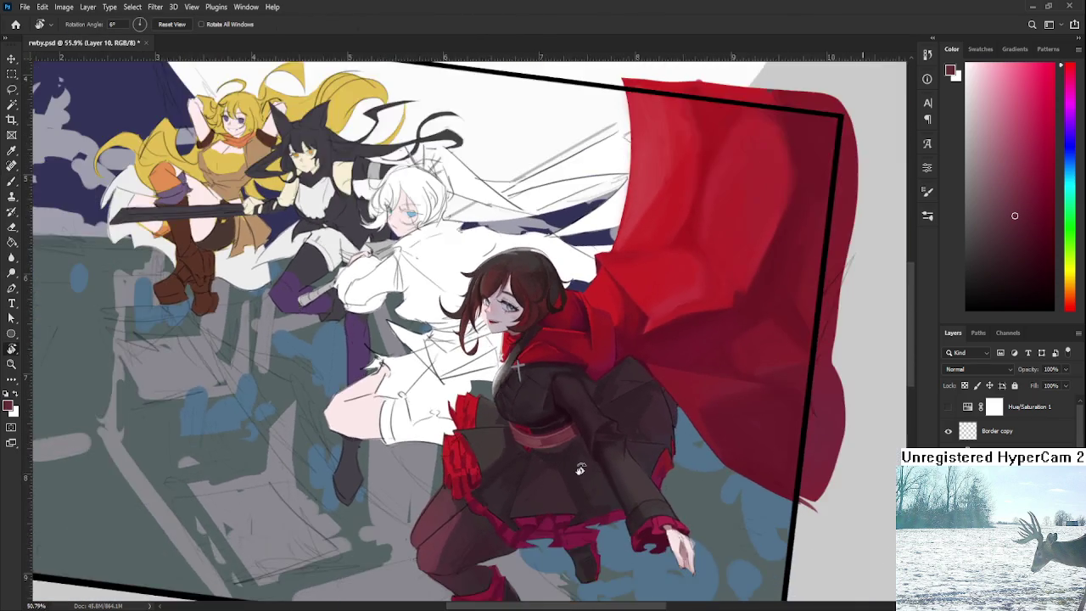
pyautogui.scroll(-2, 590, 462)
pyautogui.scroll(3, 590, 451)
pyautogui.scroll(2, 550, 450)
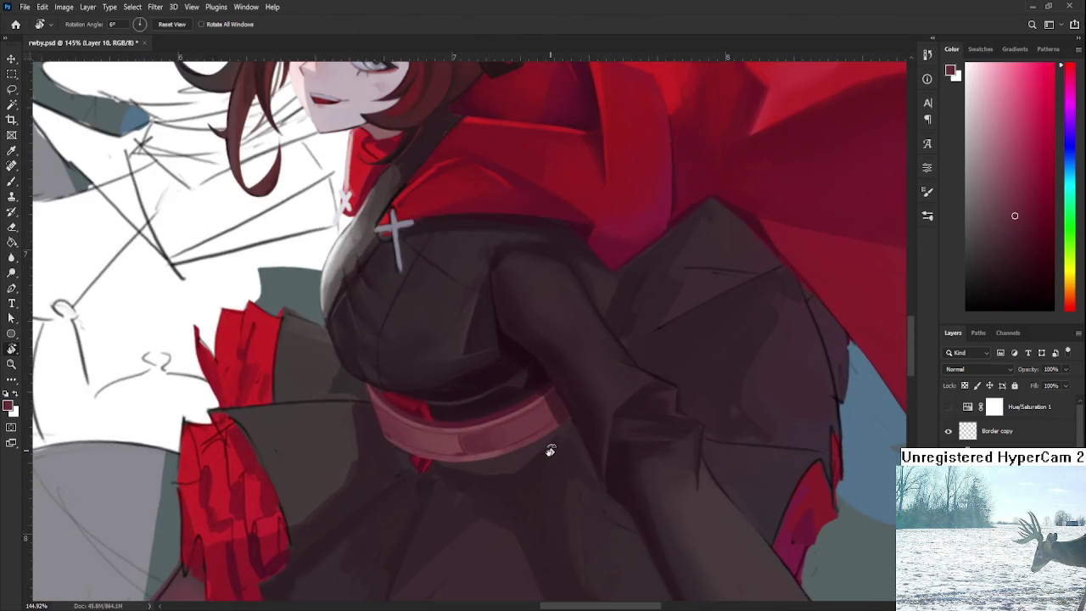
pyautogui.scroll(-2, 549, 450)
pyautogui.scroll(-2, 550, 450)
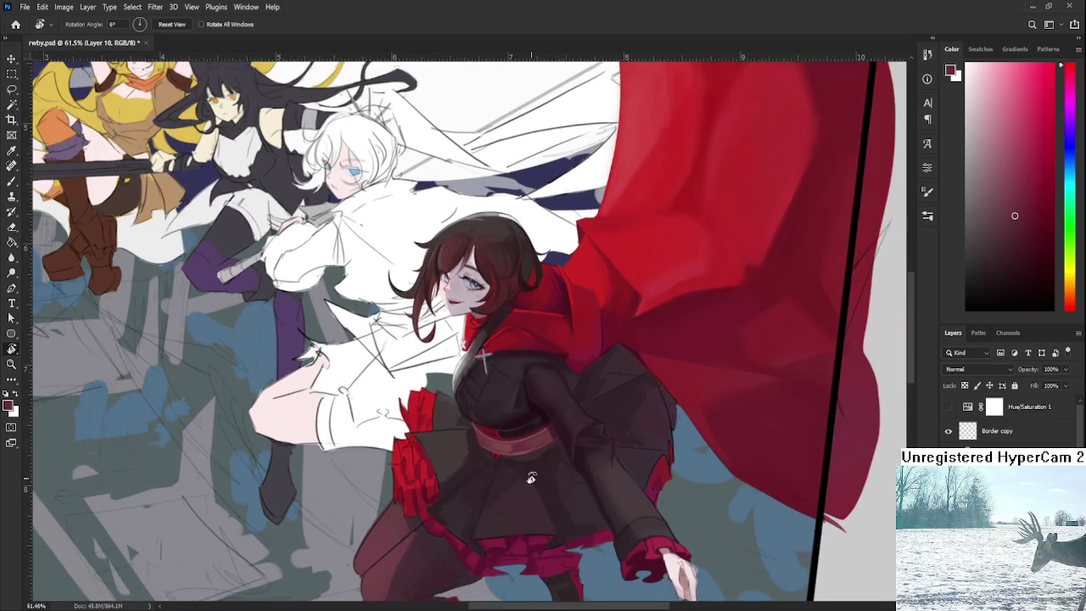
pyautogui.scroll(-1, 550, 480)
pyautogui.scroll(-2, 551, 480)
pyautogui.scroll(2, 550, 480)
pyautogui.scroll(1, 551, 480)
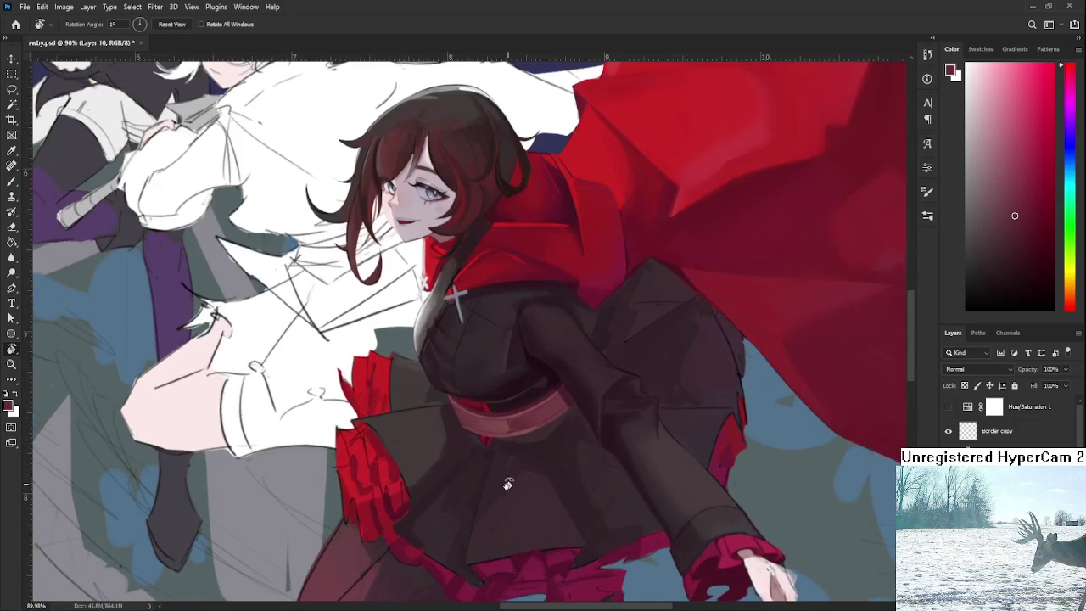
# Rotate the view to about -3°, then 15° to see the whole figure.
pyautogui.moveTo(510, 490); pyautogui.dragTo(510, 492)
pyautogui.scroll(1, 526, 458)
pyautogui.press('b')
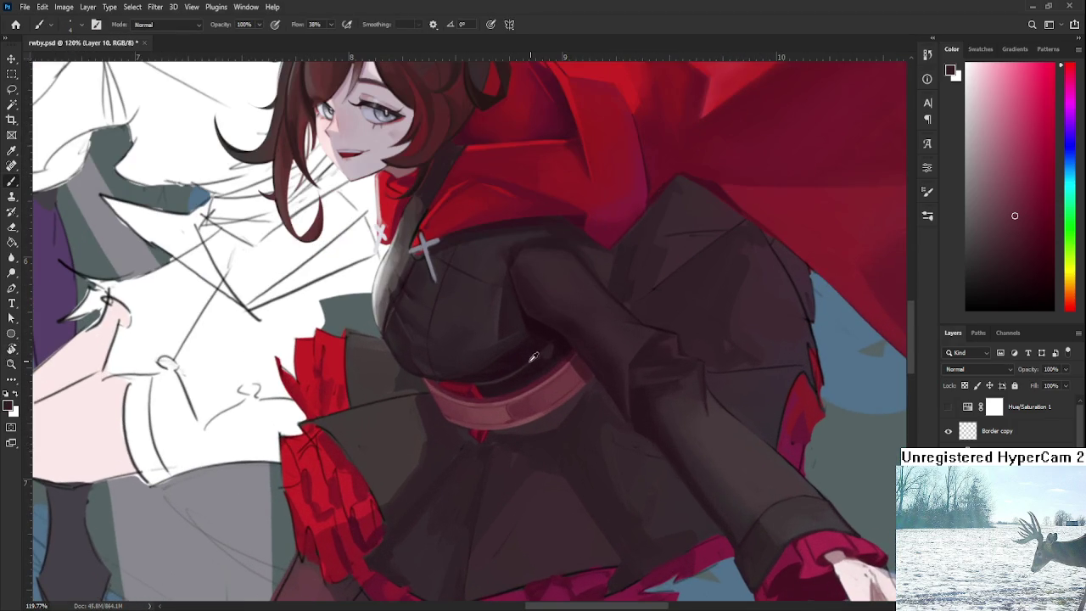
pyautogui.press('r')
pyautogui.scroll(-2, 542, 379)
pyautogui.moveTo(542, 379); pyautogui.dragTo(538, 439)
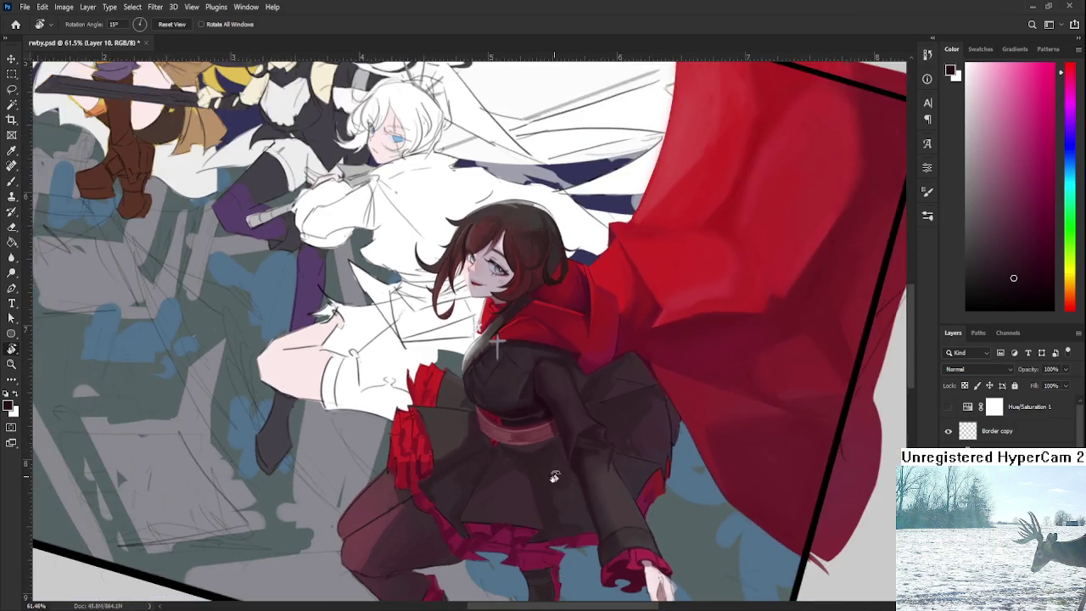
pyautogui.scroll(1, 538, 438)
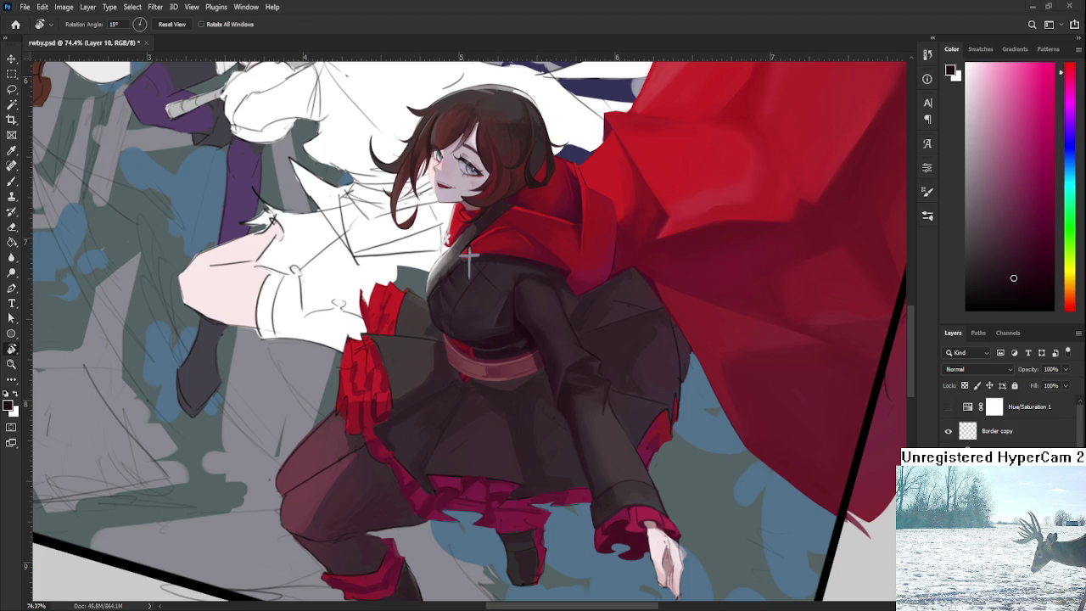
pyautogui.scroll(-5, 496, 369)
pyautogui.scroll(3, 496, 369)
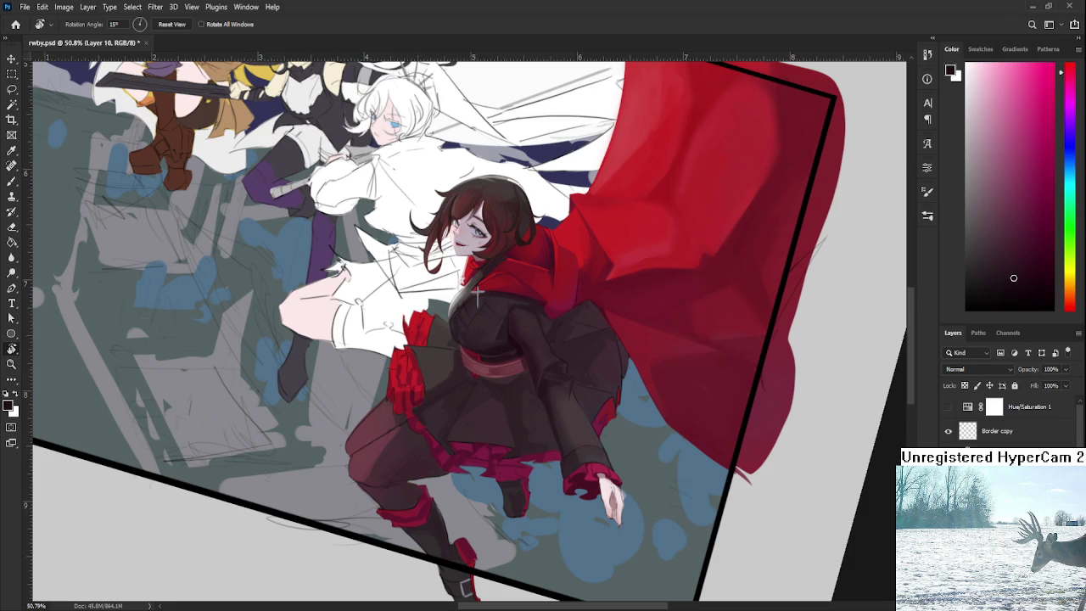
# Zoom in from 50.8% to 74.4% on Ruby's dark dress and red cape.
pyautogui.scroll(3, 516, 406)
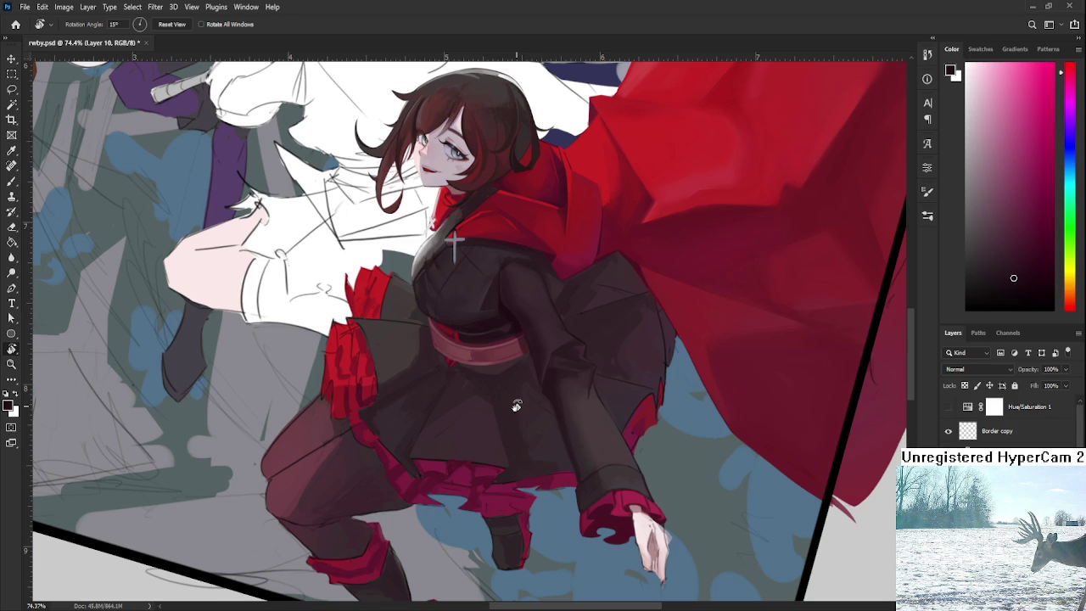
# Shrink the brush for detail, sample a dark dress colour, and rotate the canvas counterclockwise.
pyautogui.press('b')
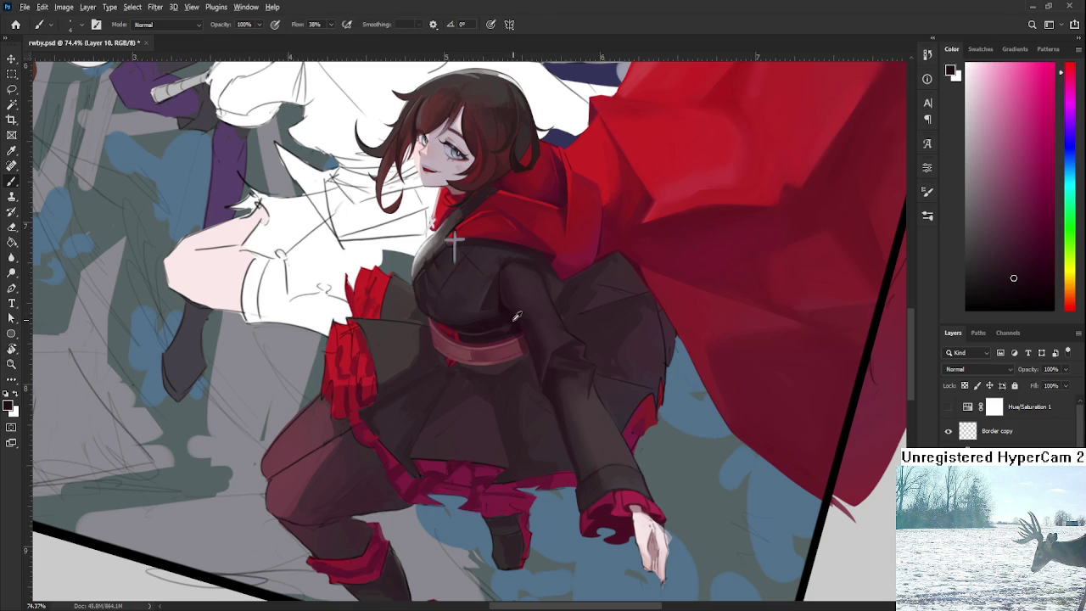
pyautogui.moveTo(500, 318); pyautogui.dragTo(521, 416)
pyautogui.keyDown('alt'); pyautogui.click(492, 395); pyautogui.keyUp('alt')
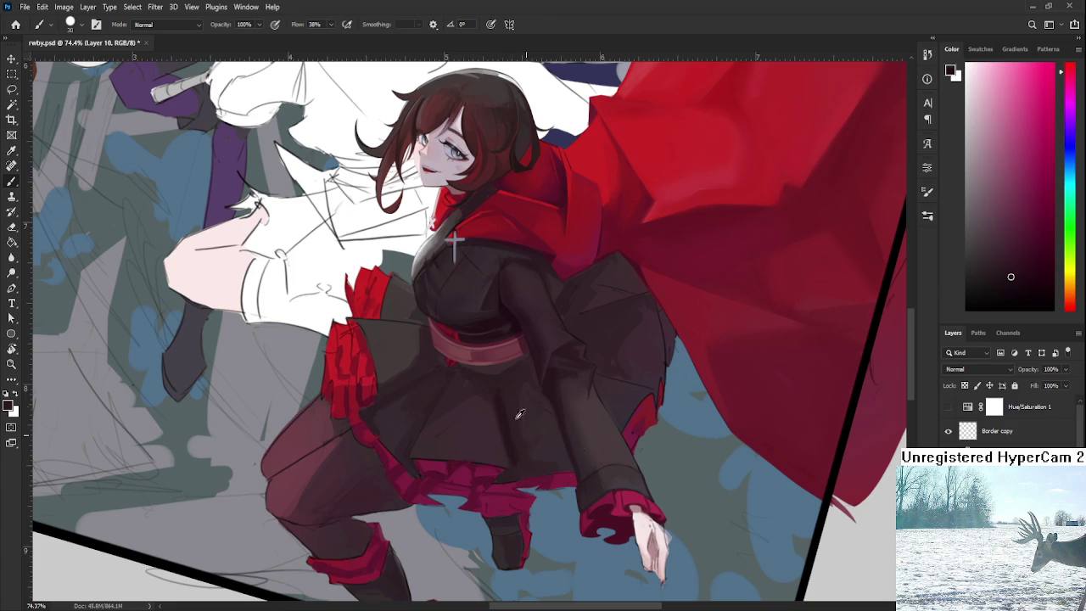
pyautogui.keyDown('alt'); pyautogui.click(490, 391); pyautogui.keyUp('alt')
pyautogui.press('r')
pyautogui.moveTo(491, 387); pyautogui.dragTo(552, 475)
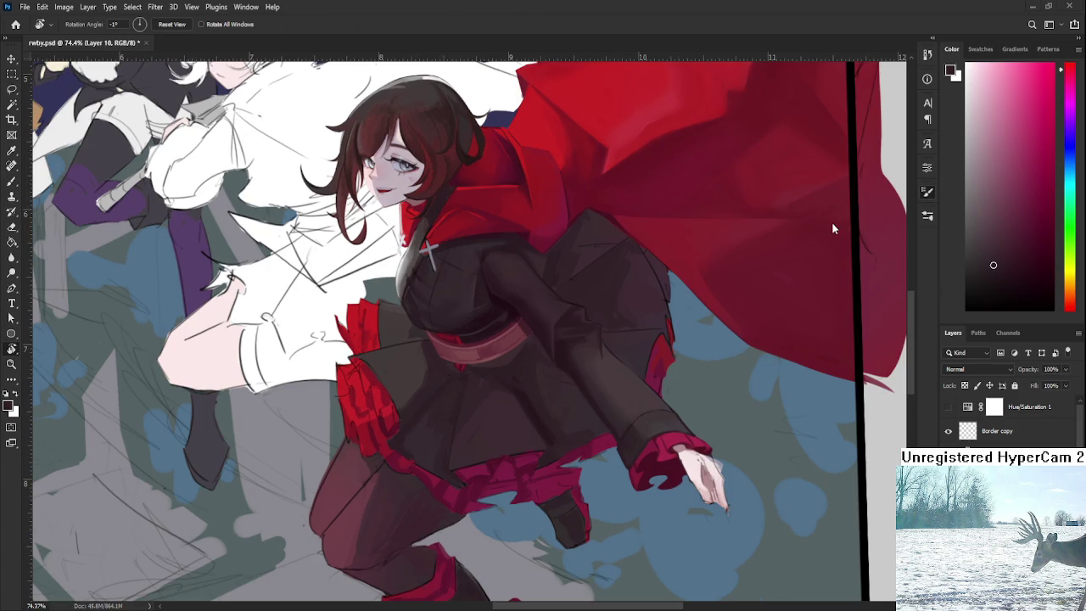
pyautogui.press('b')
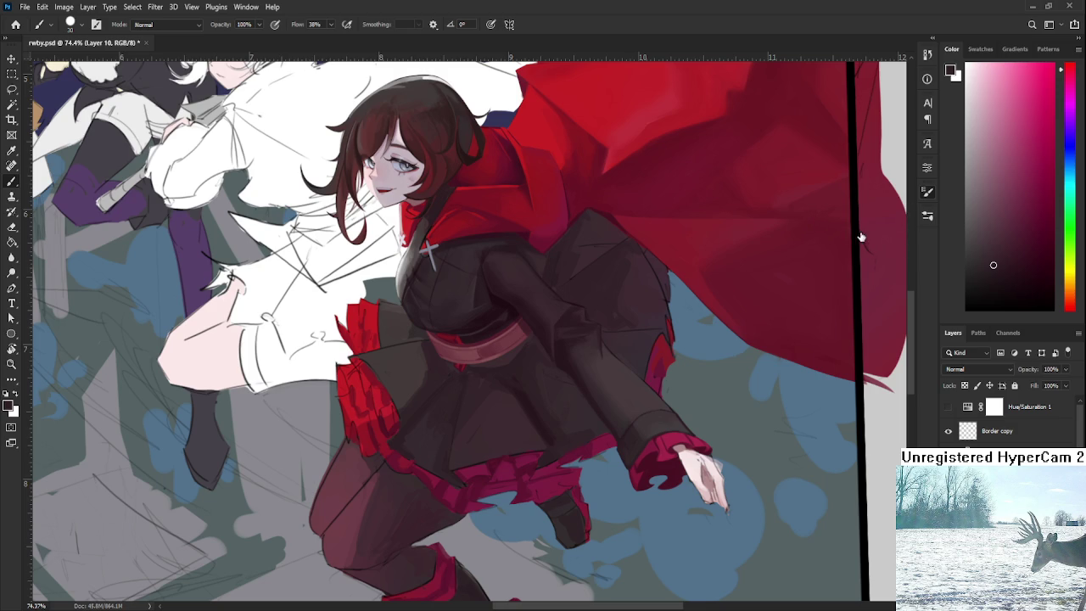
# Adjust the dark shading colour and sample a tone from the coat sleeve.
pyautogui.scroll(2, 525, 368)
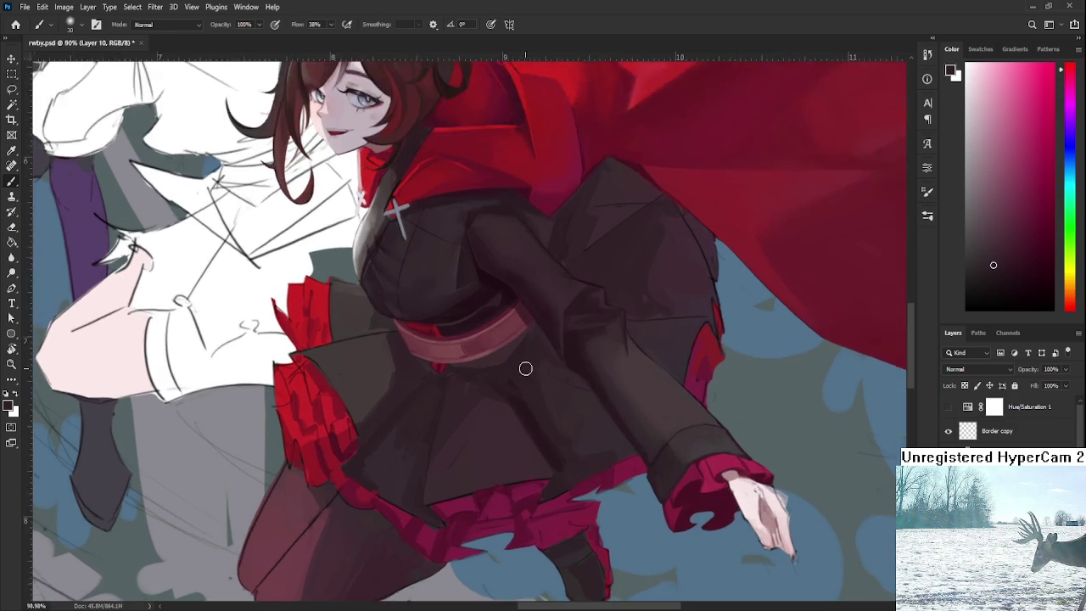
pyautogui.scroll(2, 526, 368)
pyautogui.scroll(-2, 529, 432)
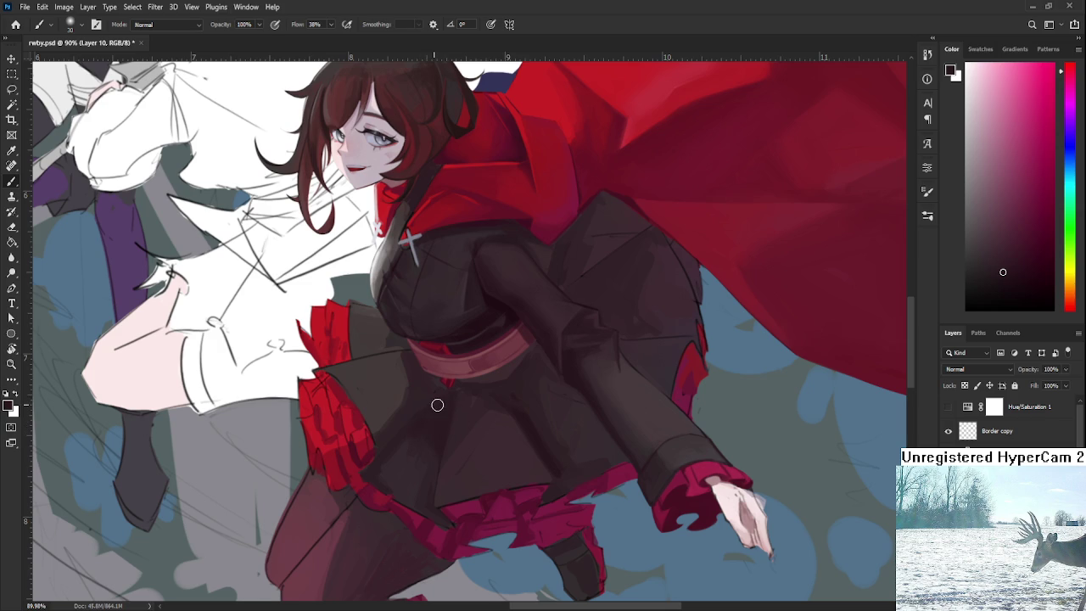
pyautogui.keyDown('alt'); pyautogui.click(442, 407); pyautogui.keyUp('alt')
pyautogui.moveTo(479, 403); pyautogui.dragTo(506, 449)
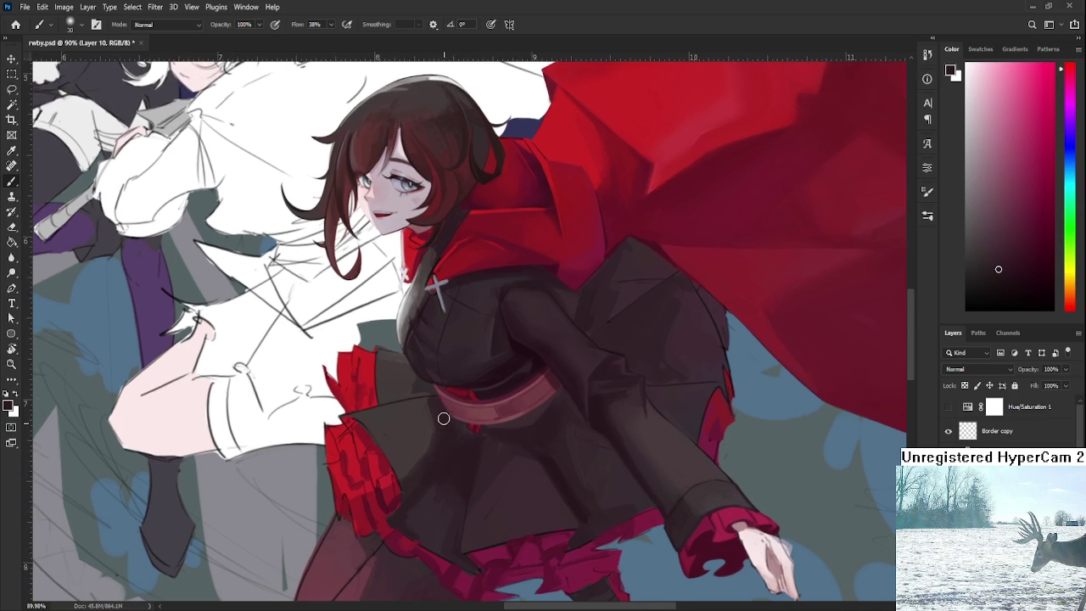
pyautogui.keyDown('alt'); pyautogui.click(524, 352); pyautogui.keyUp('alt')
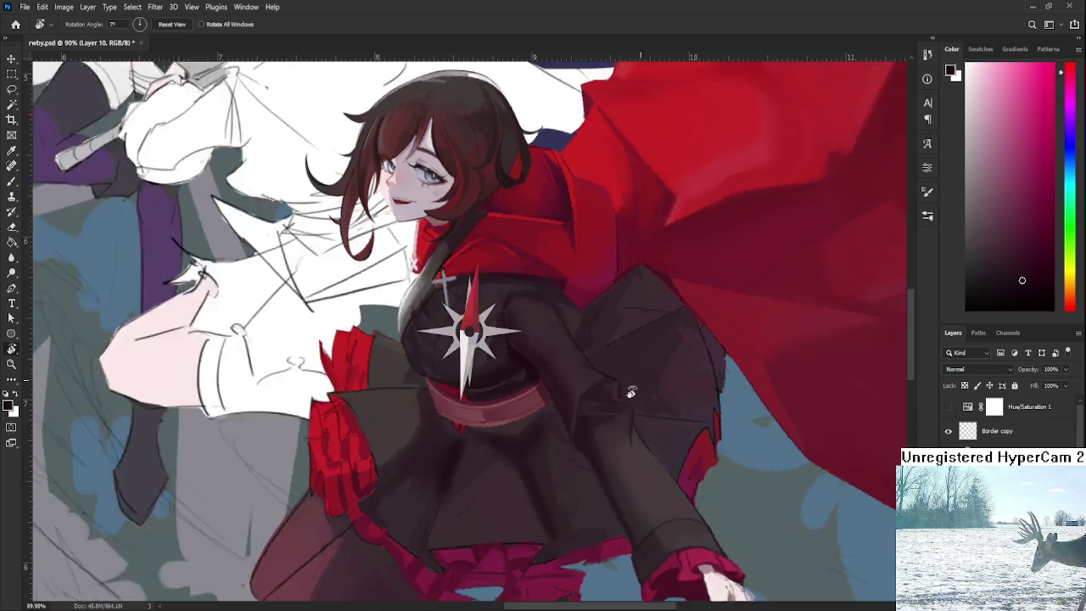
# Tilt the view, sample a deeper dress tone, and rotate back to a wider angle.
pyautogui.press('r')
pyautogui.moveTo(626, 347); pyautogui.dragTo(571, 407)
pyautogui.press('r')
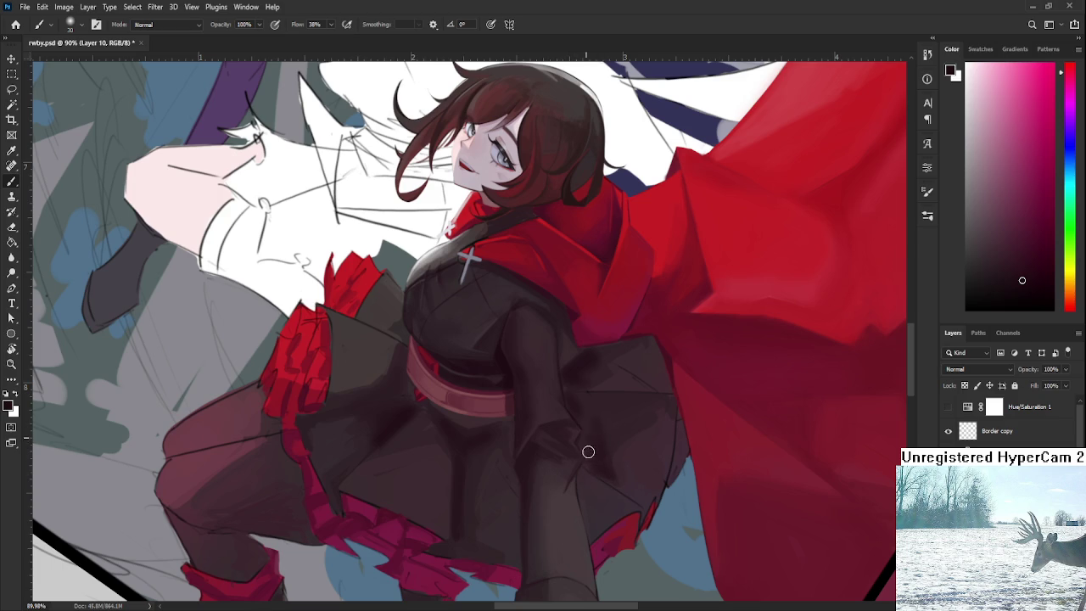
pyautogui.keyDown('alt'); pyautogui.click(616, 441); pyautogui.keyUp('alt')
pyautogui.press('r')
pyautogui.moveTo(597, 450); pyautogui.dragTo(654, 408)
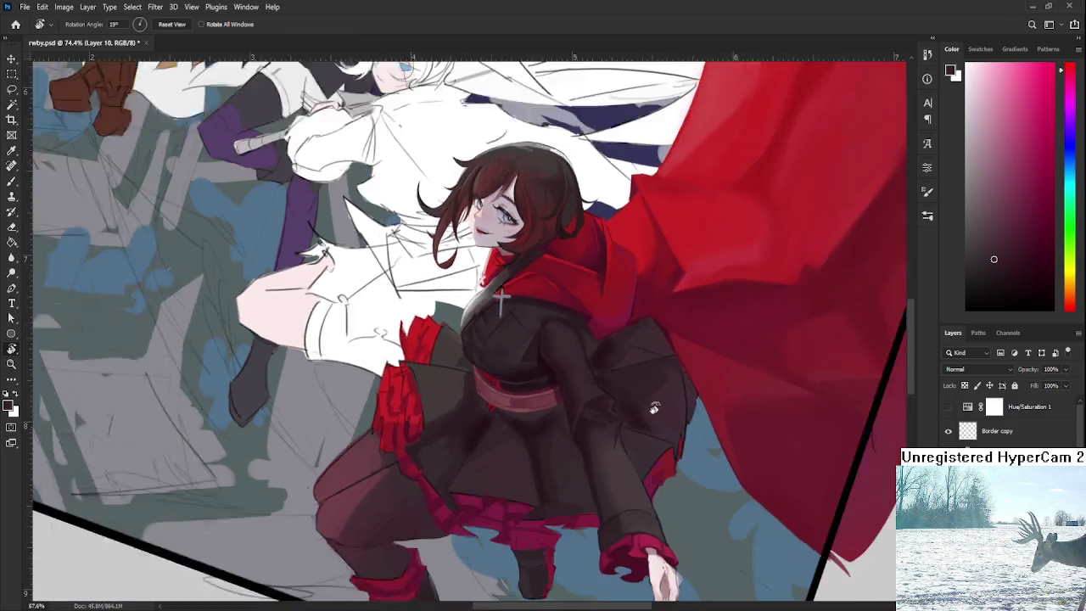
# At 99% zoom with a slight rotation, brush coat-sampled shadows onto the skirt below the belt.
pyautogui.press('b')
pyautogui.scroll(-2, 654, 408)
pyautogui.scroll(4, 538, 455)
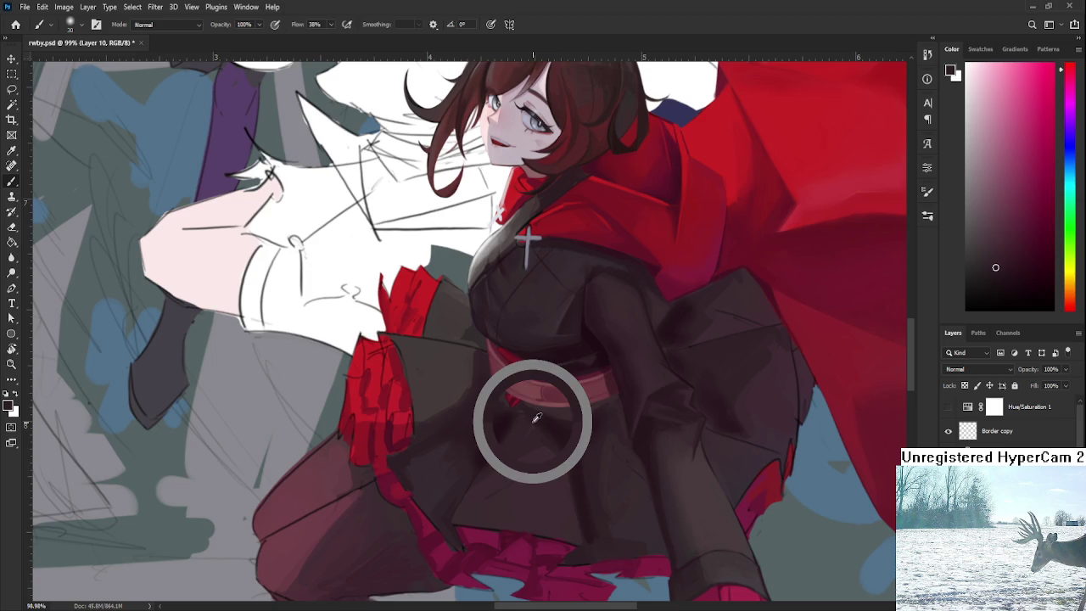
pyautogui.press('r')
pyautogui.moveTo(497, 485); pyautogui.dragTo(529, 478)
pyautogui.press('b')
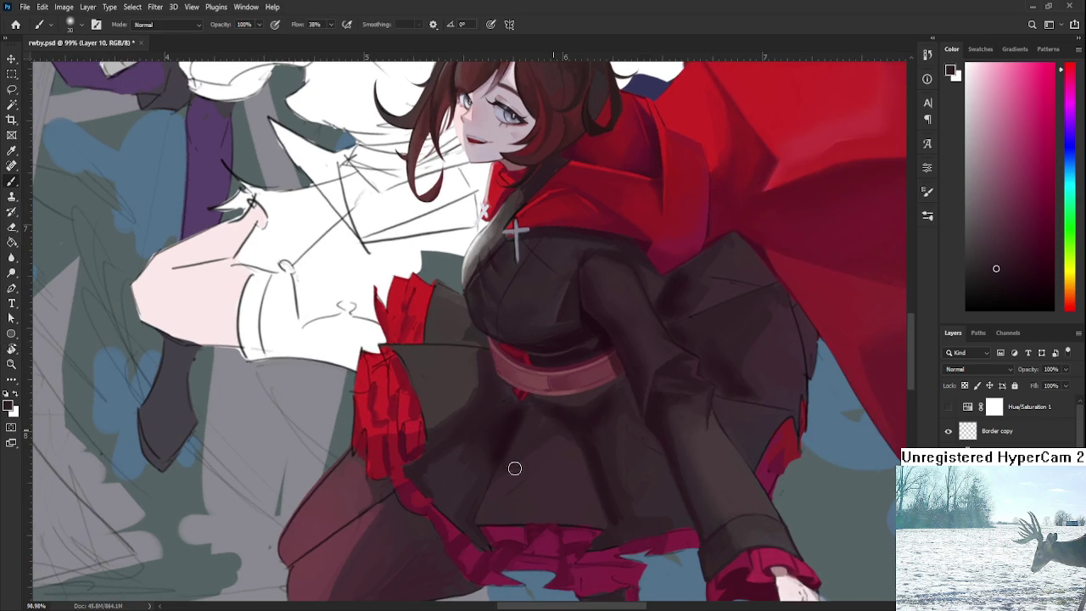
pyautogui.keyDown('alt'); pyautogui.click(536, 416); pyautogui.keyUp('alt')
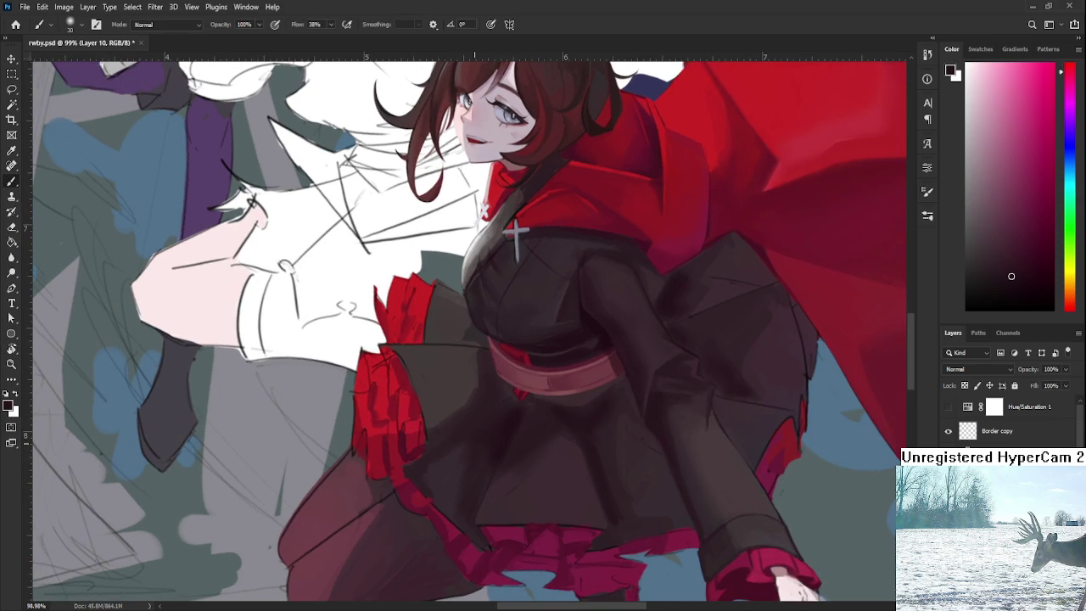
pyautogui.scroll(-2, 476, 441)
pyautogui.scroll(-1, 476, 441)
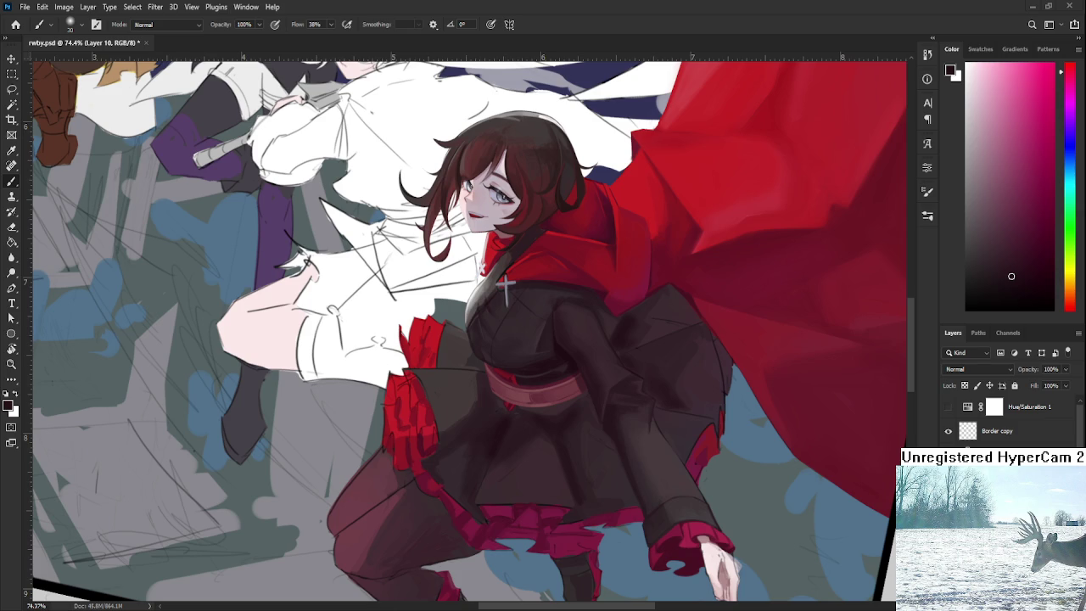
pyautogui.scroll(2, 577, 443)
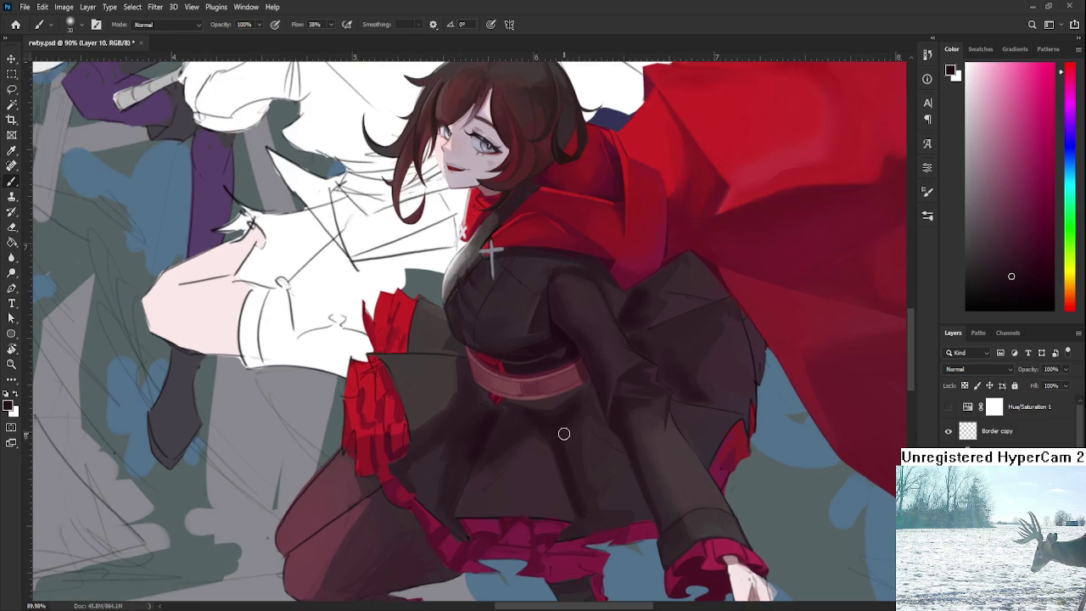
# At 90% zoom, blend the front of the skirt using successively sampled dark and lighter skirt tones.
pyautogui.moveTo(536, 388); pyautogui.dragTo(521, 417)
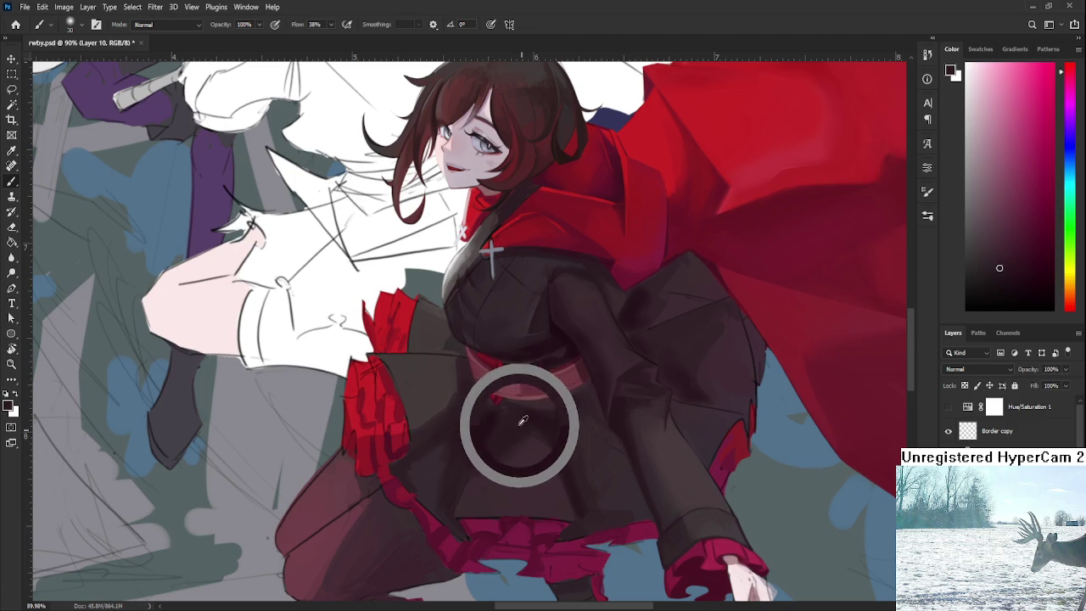
pyautogui.keyDown('alt'); pyautogui.click(541, 436); pyautogui.keyUp('alt')
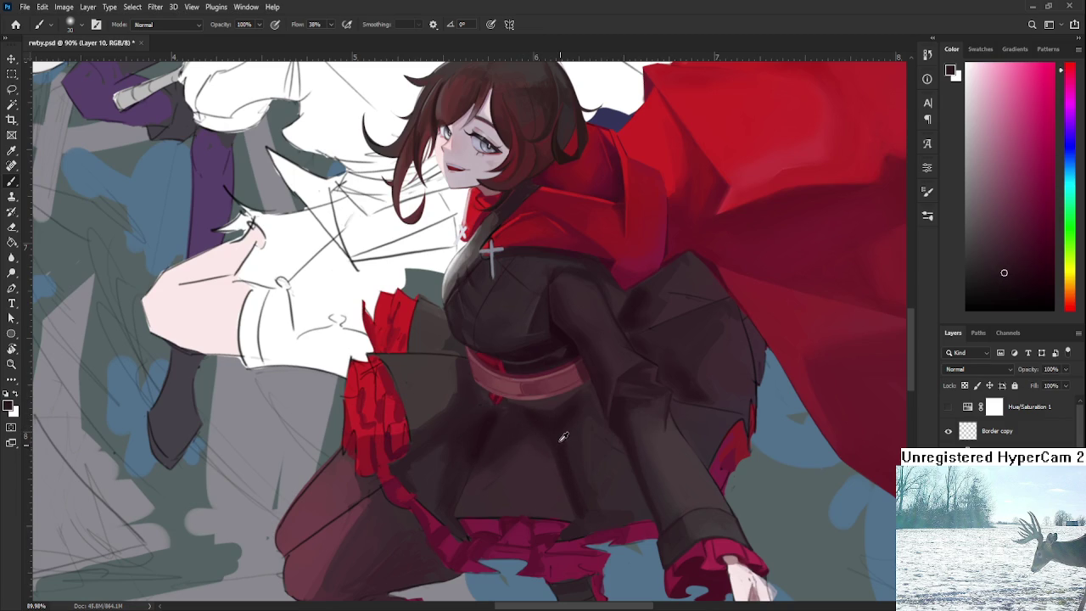
pyautogui.keyDown('alt'); pyautogui.click(556, 434); pyautogui.keyUp('alt')
pyautogui.keyDown('alt'); pyautogui.click(559, 428); pyautogui.keyUp('alt')
pyautogui.keyDown('alt'); pyautogui.click(583, 448); pyautogui.keyUp('alt')
pyautogui.keyDown('alt'); pyautogui.click(565, 426); pyautogui.keyUp('alt')
pyautogui.keyDown('alt'); pyautogui.click(564, 417); pyautogui.keyUp('alt')
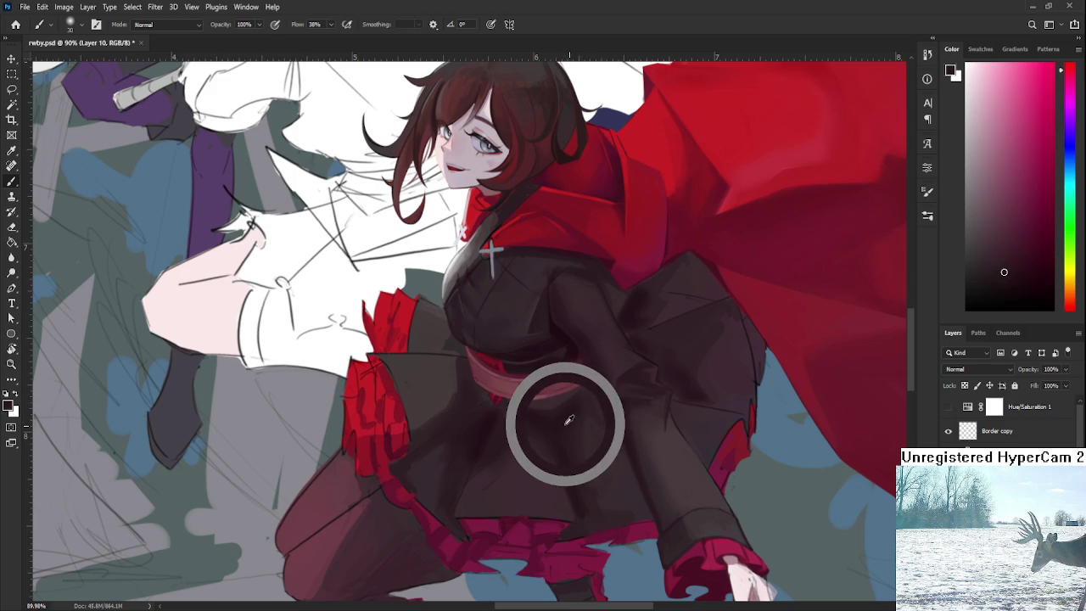
pyautogui.keyDown('alt'); pyautogui.click(591, 469); pyautogui.keyUp('alt')
pyautogui.keyDown('alt'); pyautogui.click(593, 473); pyautogui.keyUp('alt')
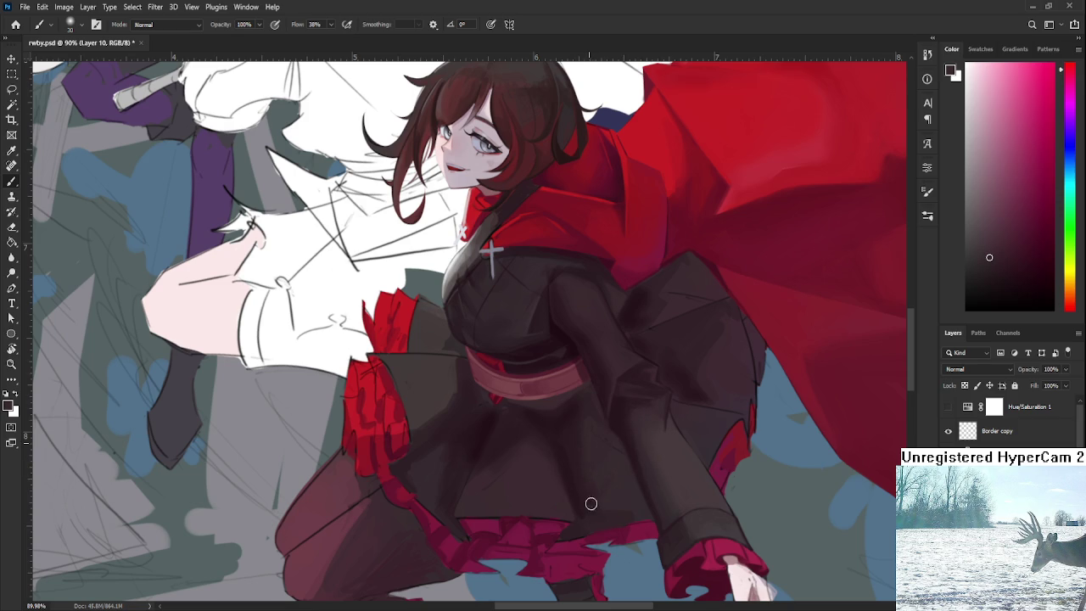